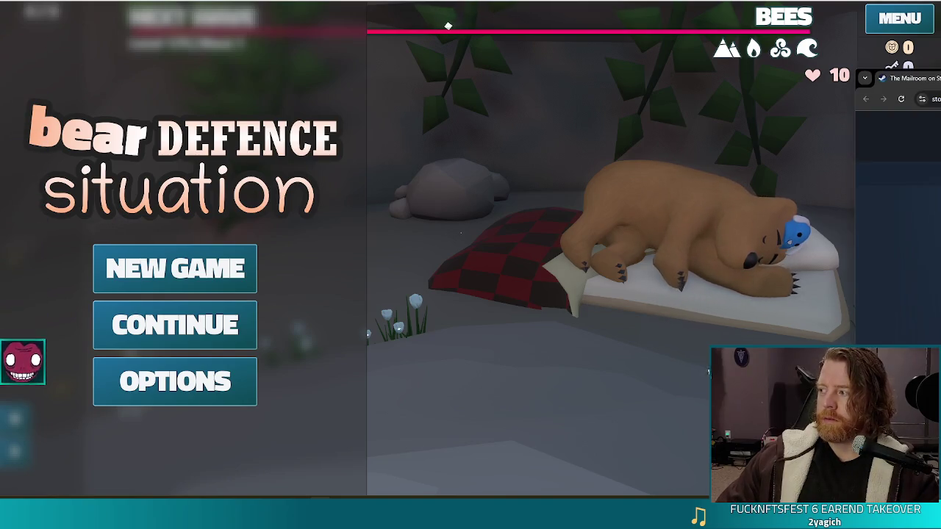
- Leave the game on its title screen and bring the browser's Steam store page forward
key(alt+Tab)
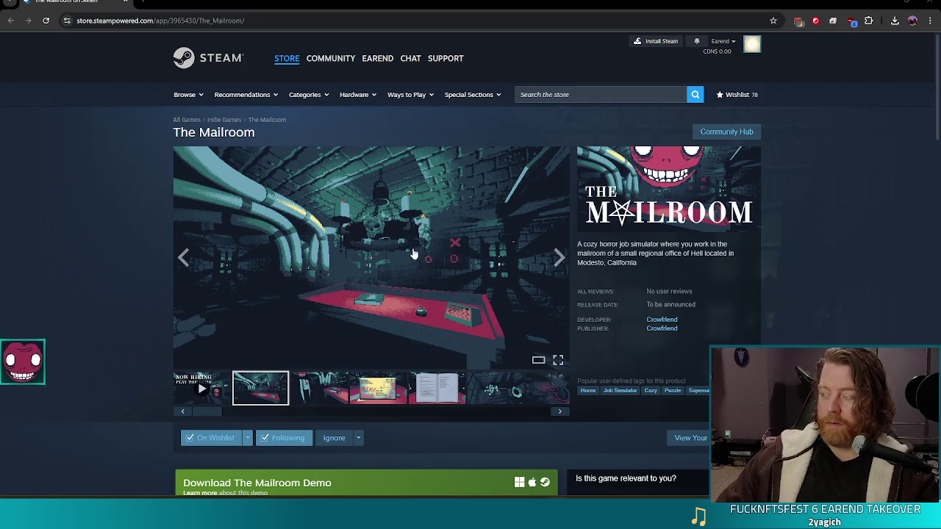
- Play The Mailroom's gameplay trailer from its store page in full screen
click(200, 387)
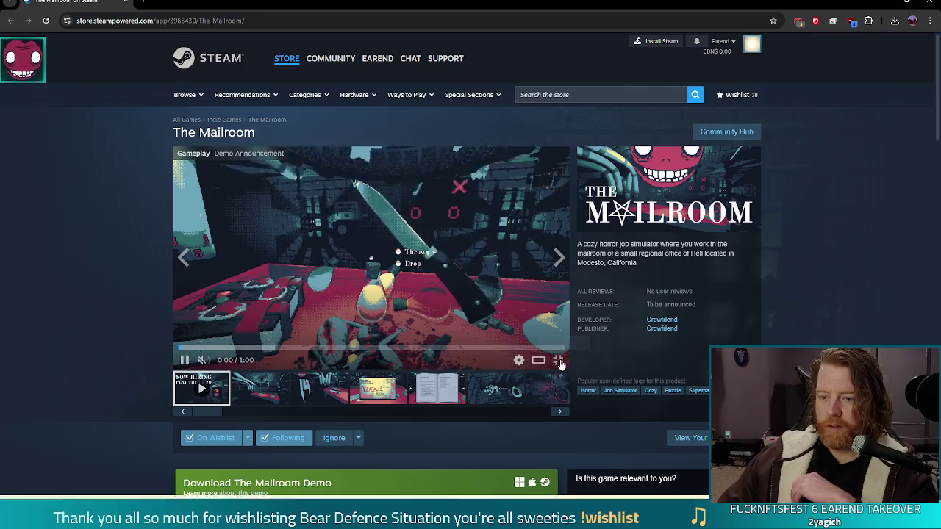
click(557, 362)
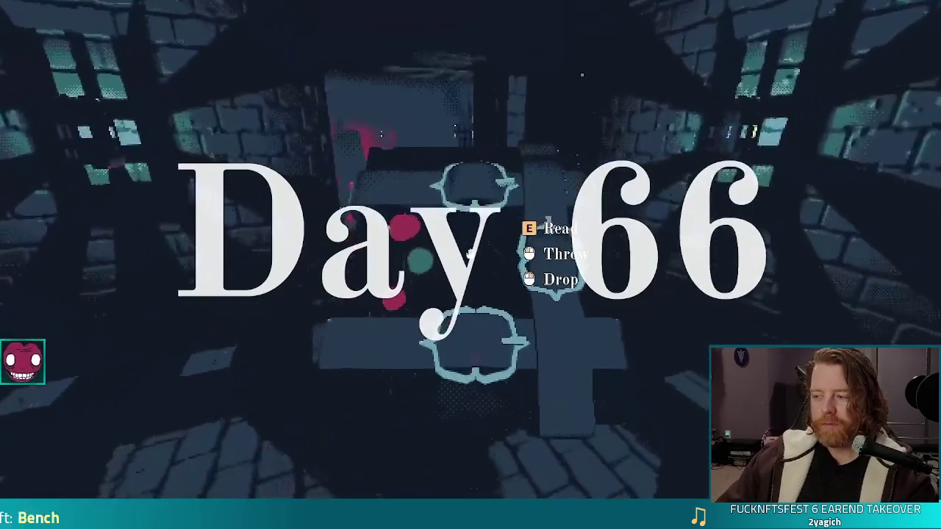
- Watch The Mailroom trailer and screenshots, then exit the full-screen media viewer
key(e)
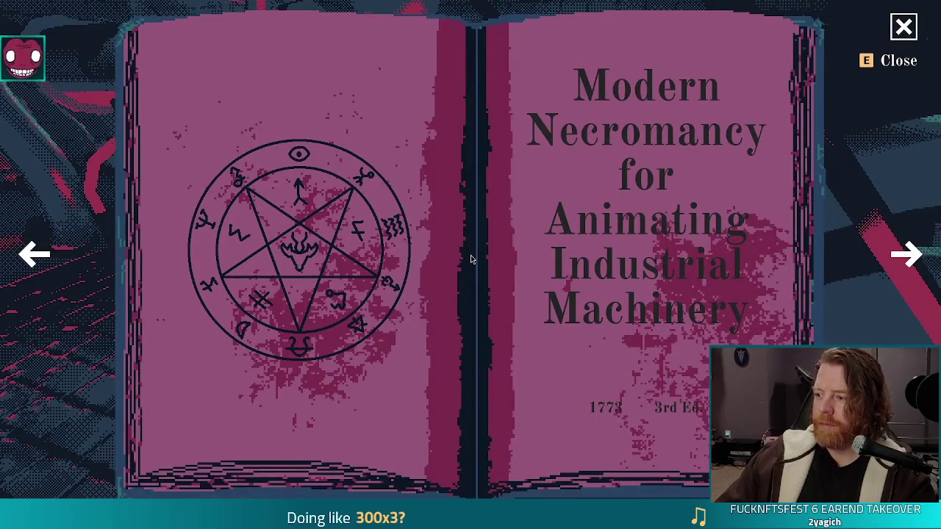
key(e)
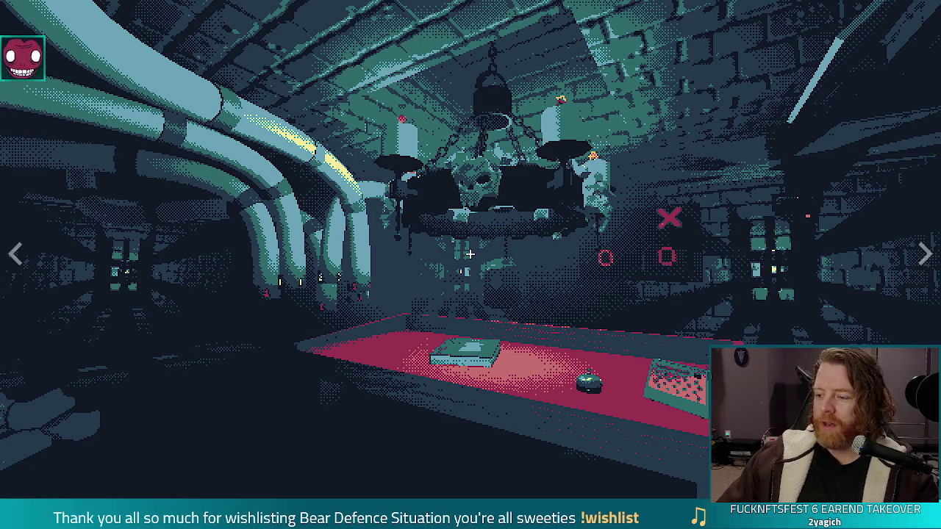
key(Escape)
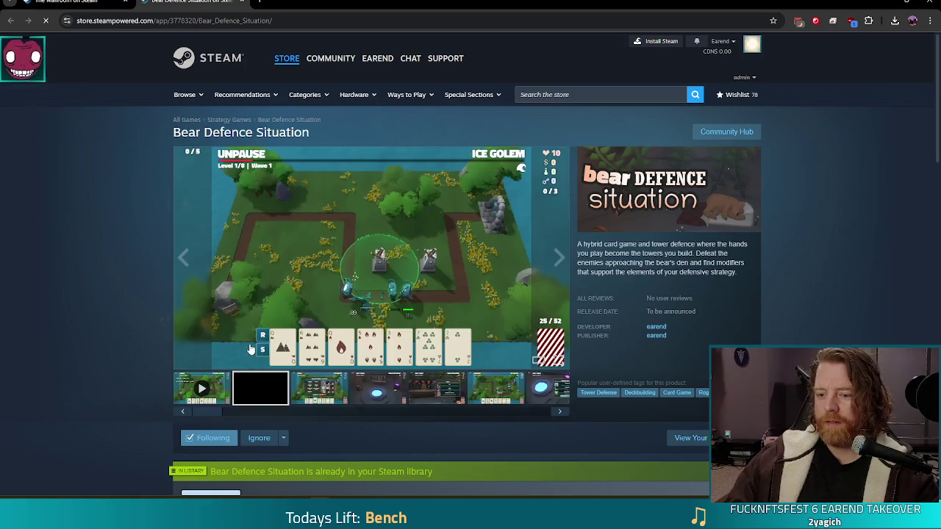
- Play the Bear Defence Situation store trailer in full screen
click(558, 359)
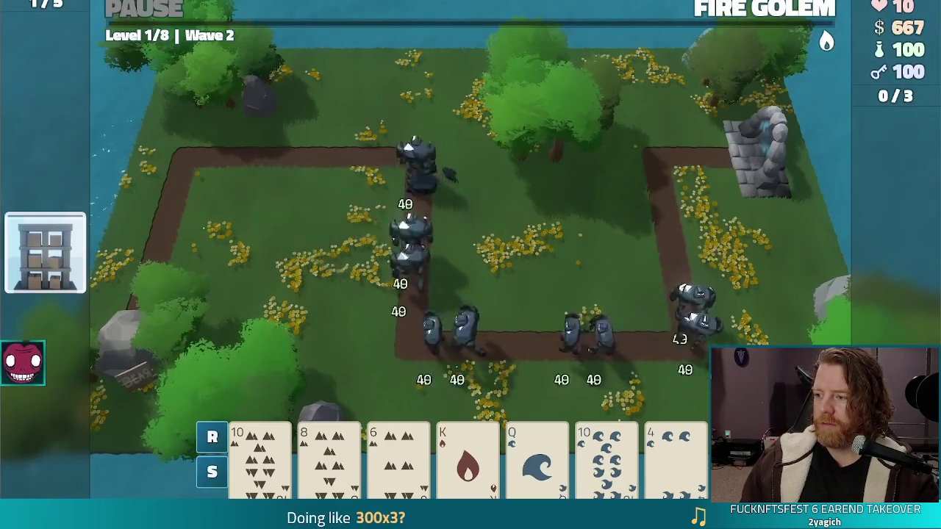
- Browse Bear Defence Situation's trailer and screenshots, then return to the normal store page
click(469, 348)
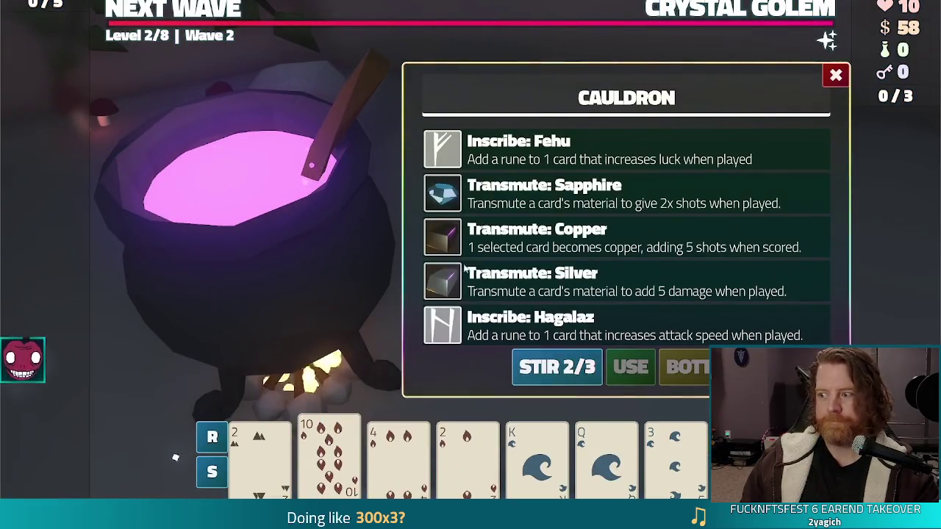
click(573, 195)
click(630, 369)
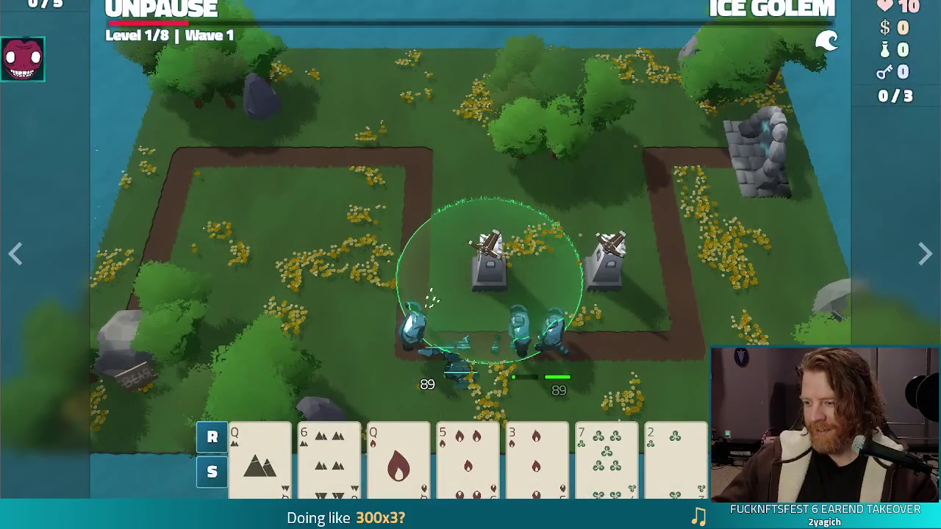
click(772, 343)
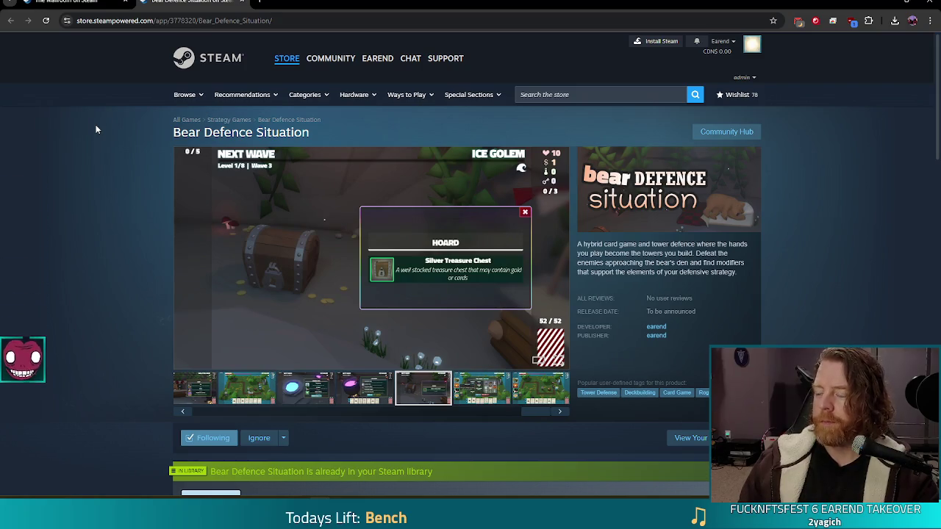
- Close the Chrome store window and quit the running game to return to Godot
click(930, 3)
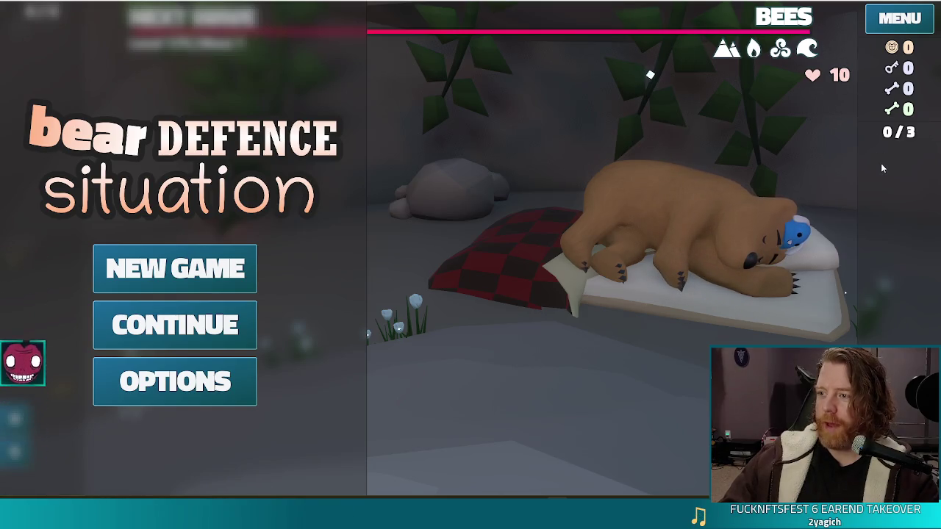
key(alt+F4)
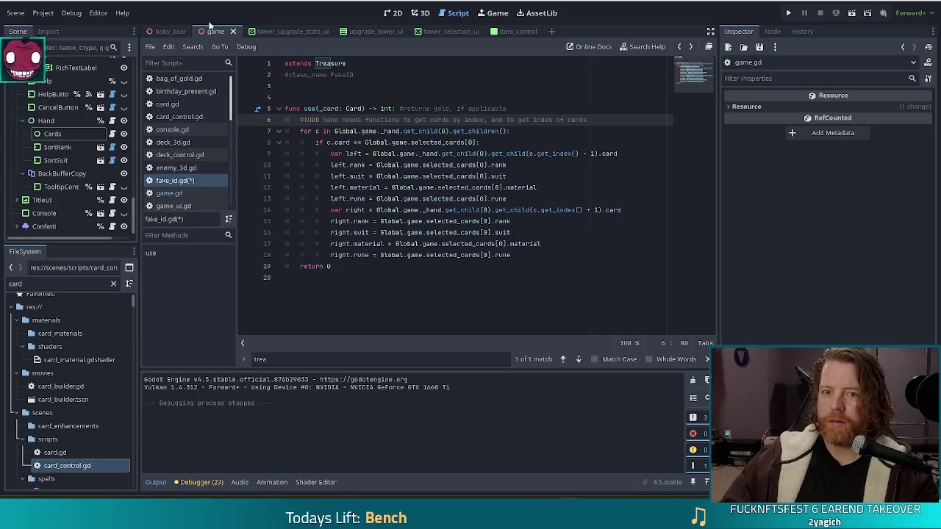
- In the game scene's 2D view, zoom and pan to the HUD counter panel and bear coin icon
click(393, 14)
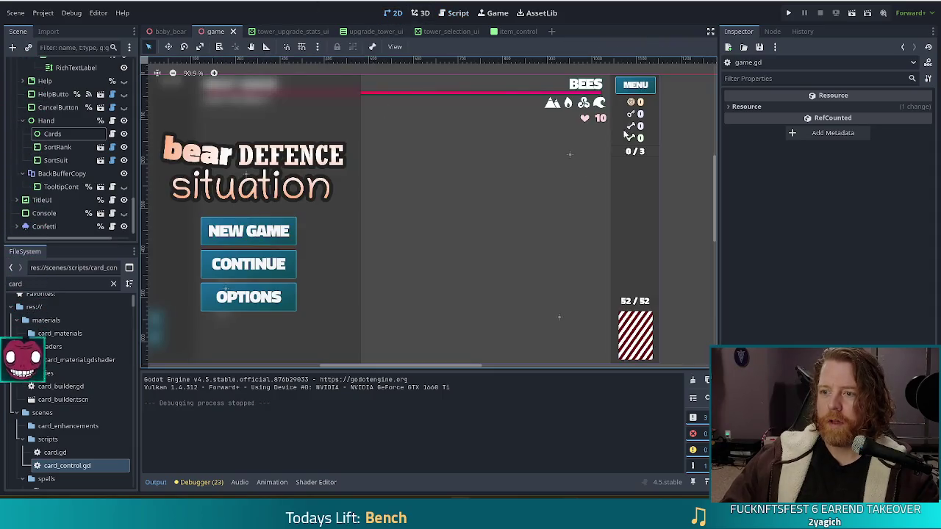
scroll(591, 117, up, 10)
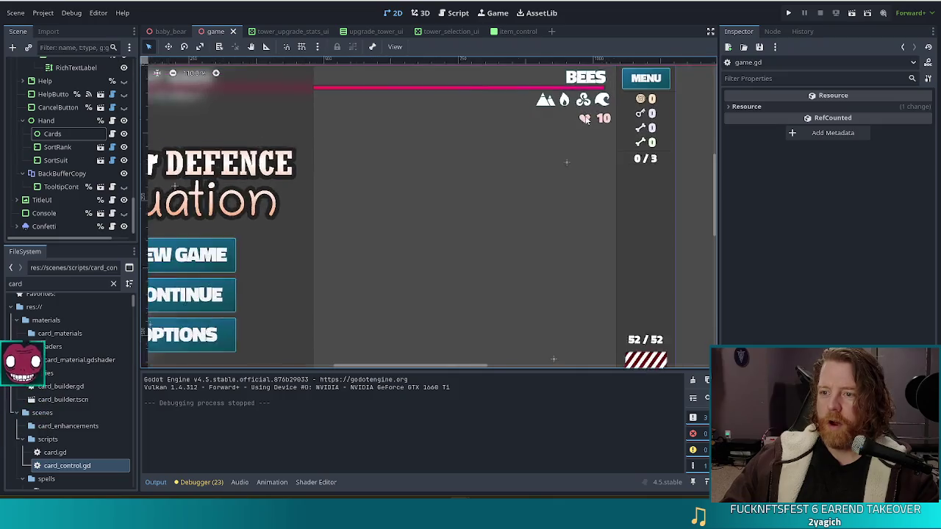
scroll(593, 118, up, 12)
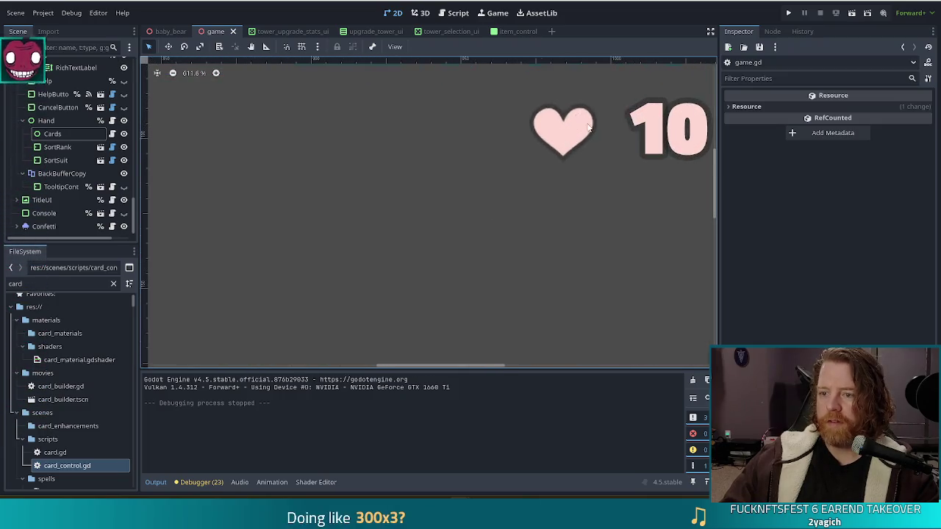
scroll(596, 121, up, 3)
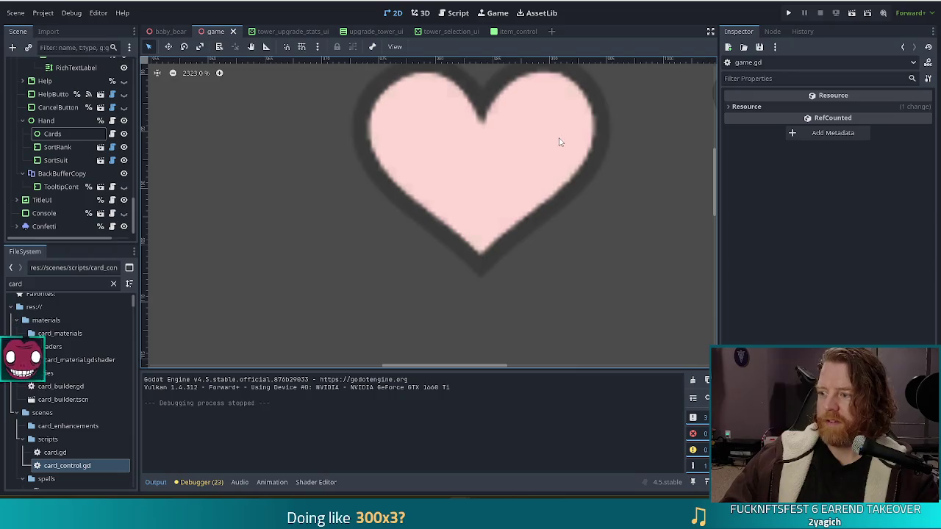
scroll(550, 142, down, 3)
scroll(550, 142, down, 8)
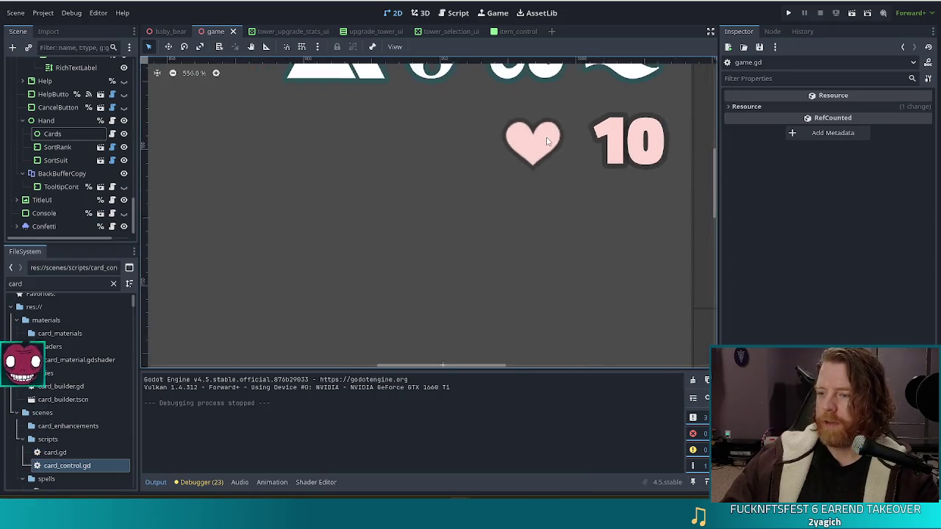
click(580, 132)
drag(580, 132, 311, 169)
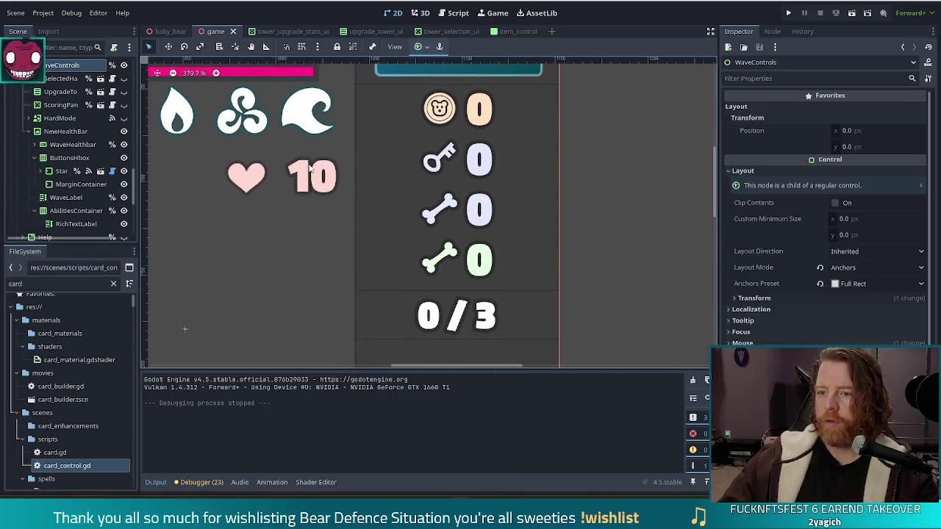
scroll(450, 125, up, 9)
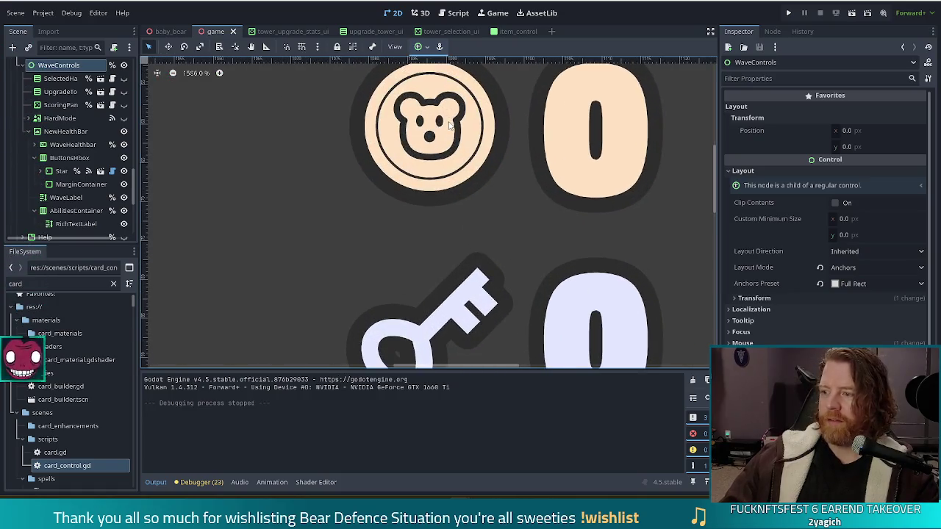
drag(450, 125, 431, 180)
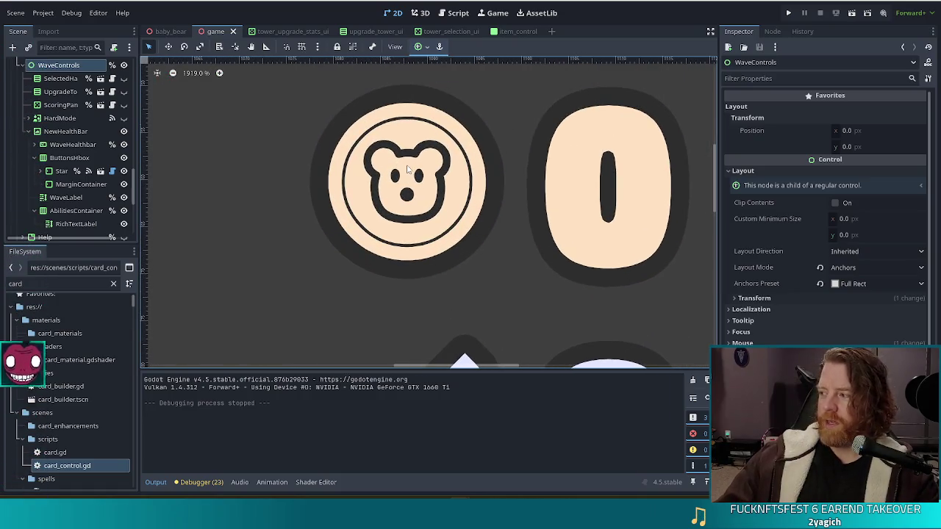
scroll(404, 173, up, 4)
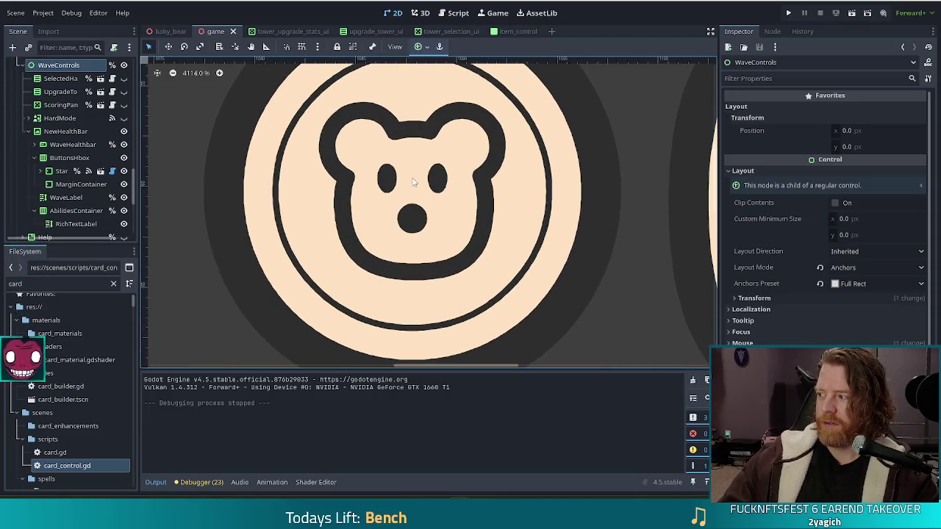
scroll(413, 181, up, 5)
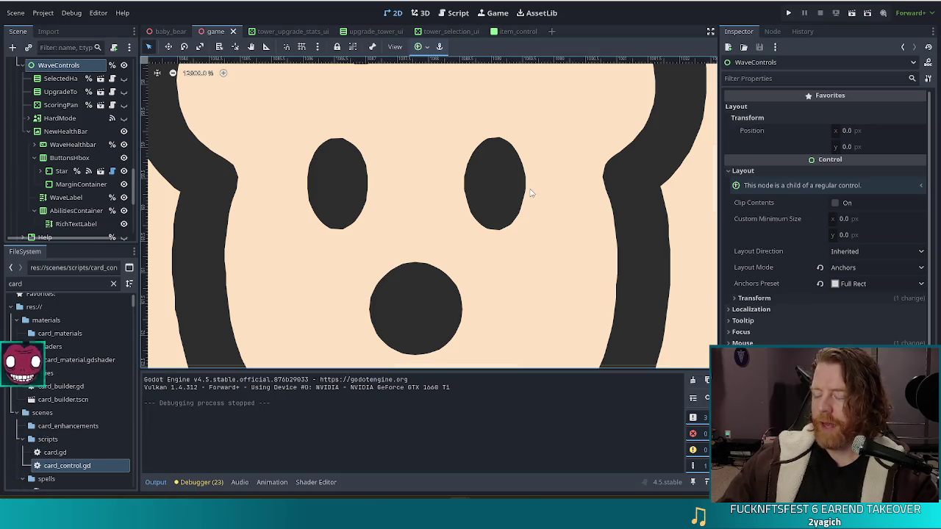
- Zoom out and pan to show the key and bone counters, 0 / 3 label and element icons
scroll(616, 218, down, 3)
scroll(615, 217, down, 6)
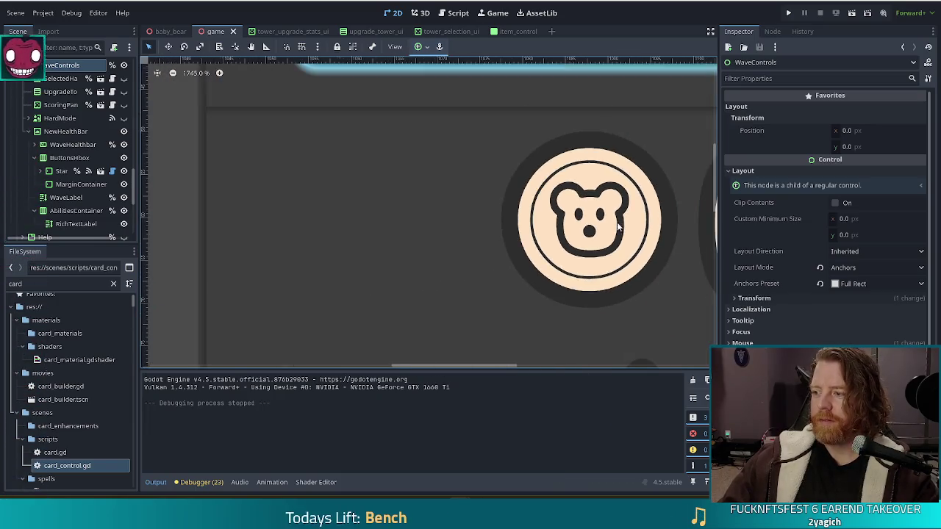
scroll(575, 284, down, 2)
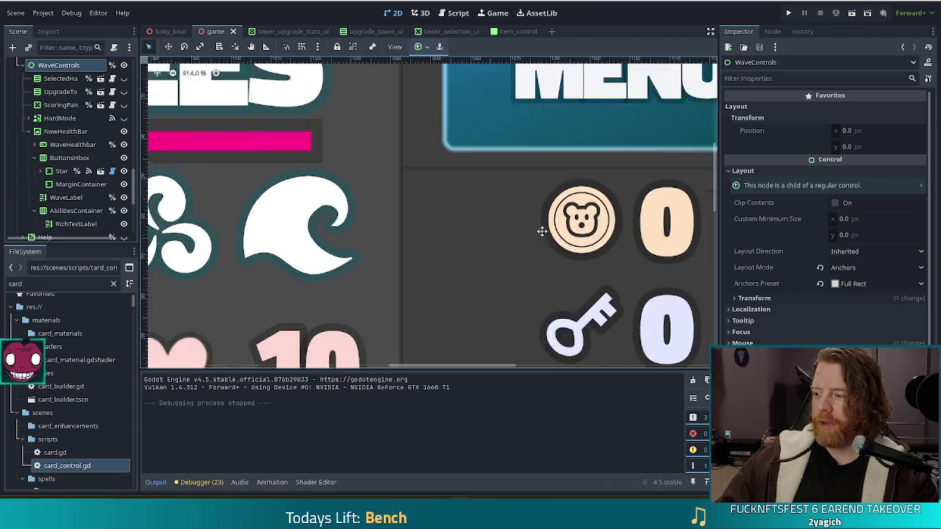
drag(557, 266, 474, 126)
scroll(476, 140, down, 2)
scroll(477, 158, down, 2)
drag(552, 237, 518, 161)
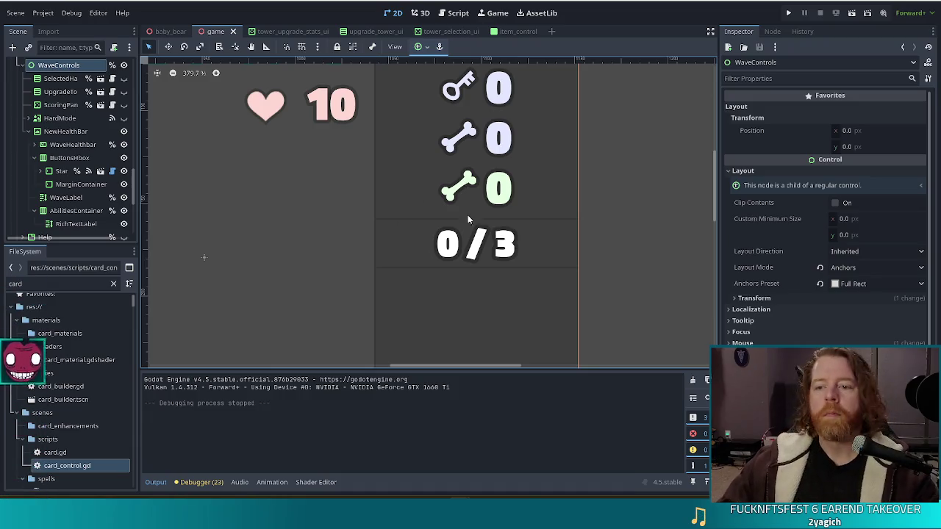
scroll(485, 206, up, 2)
scroll(512, 204, down, 3)
drag(489, 154, 466, 178)
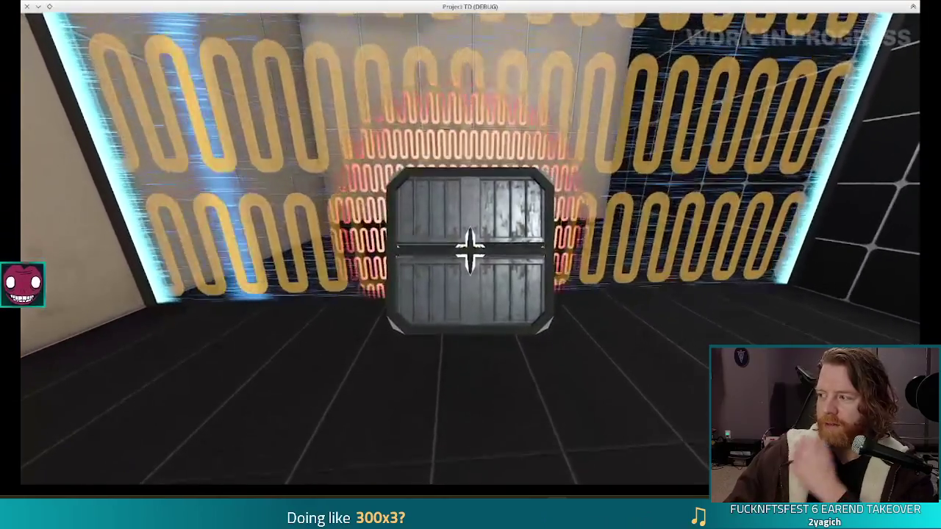
- Replay the Project TD gameplay recording from the start, then close the player
mouse_move(875, 124)
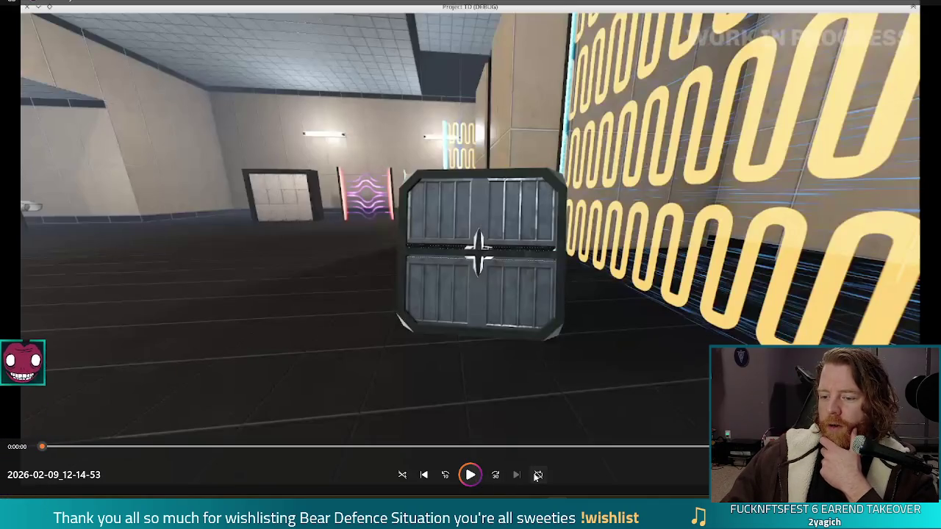
click(537, 476)
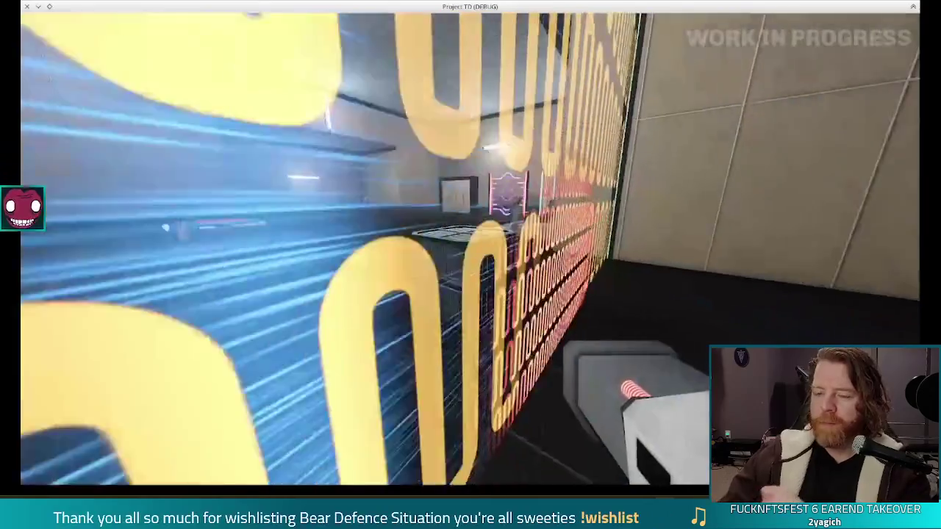
mouse_move(696, 196)
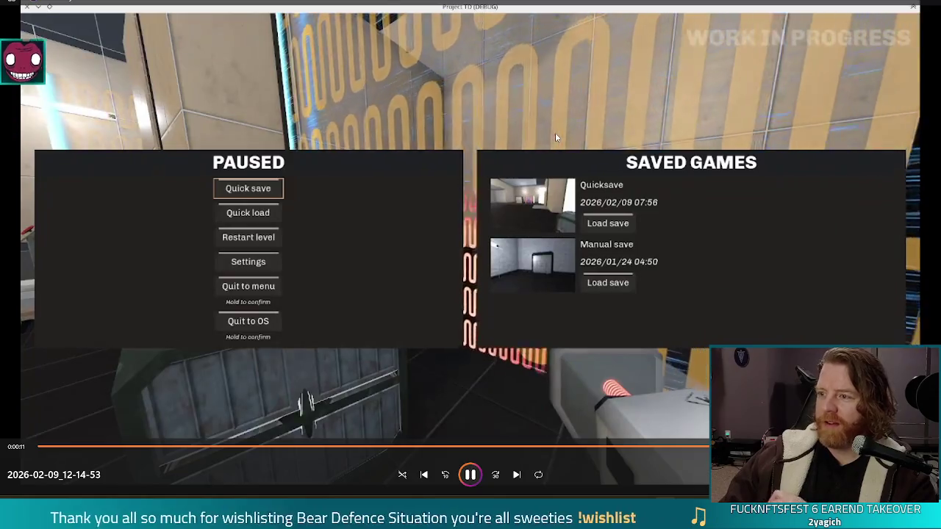
key(Escape)
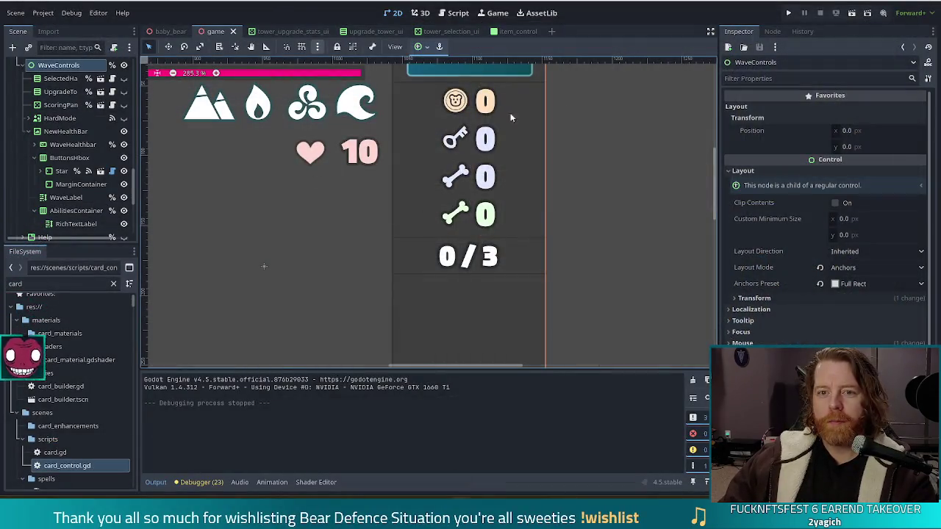
- Hide the GameUI node, save the game scene and run the project
scroll(107, 105, up, 10)
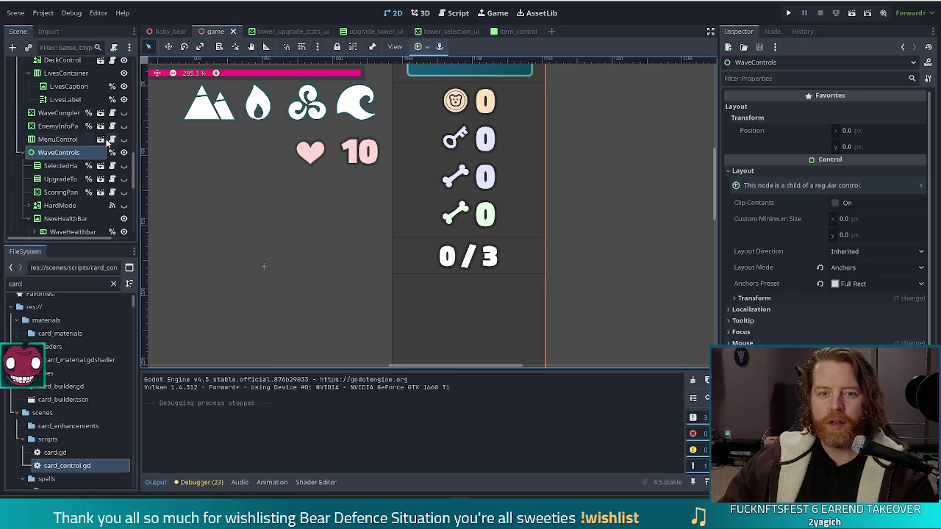
scroll(111, 144, up, 10)
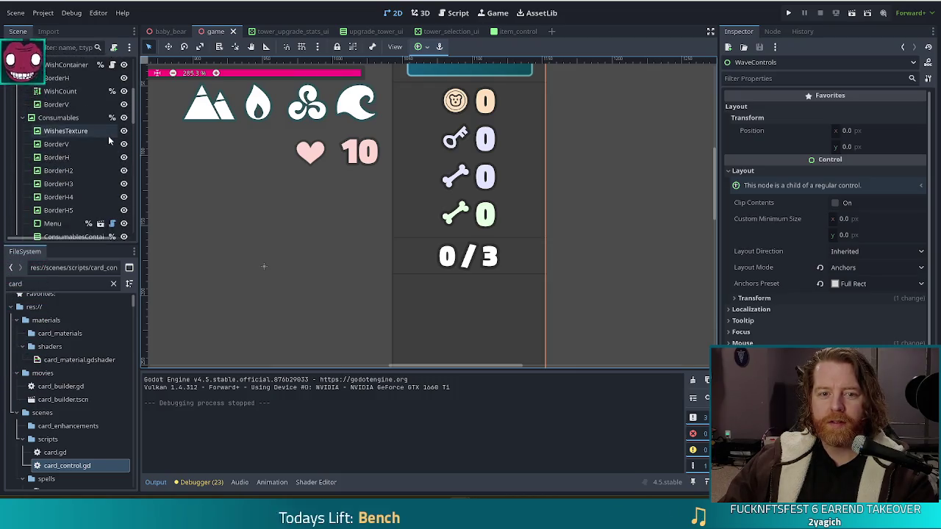
click(124, 108)
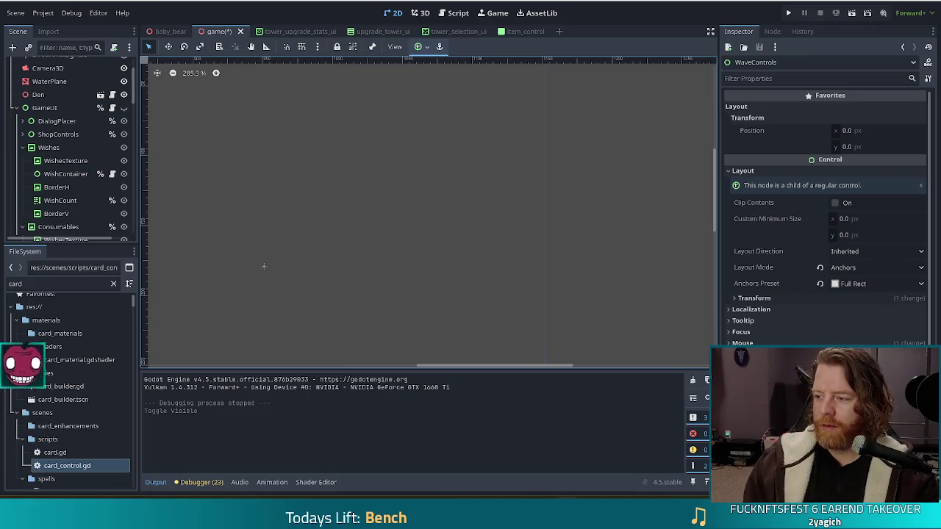
click(788, 12)
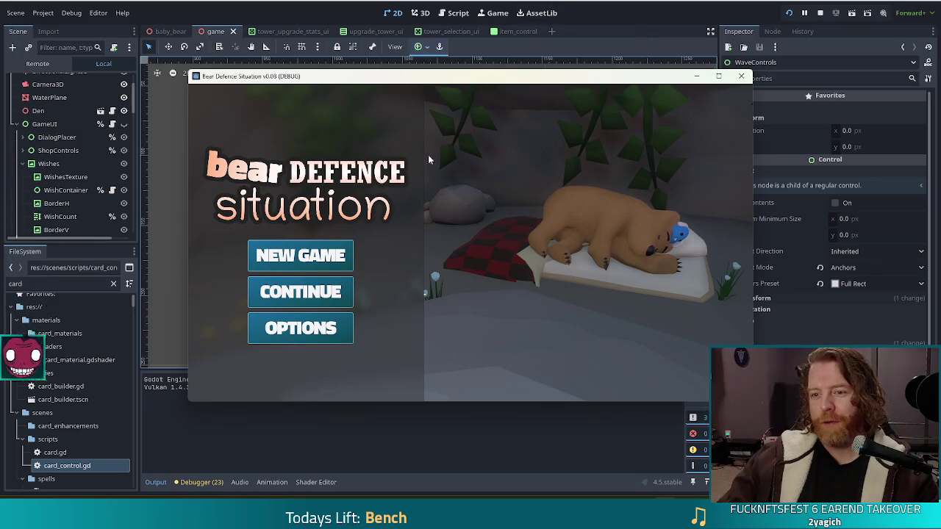
- Start a fullscreen new game, grant resources with test_kit, and throw gold into the Wishing Well
click(300, 255)
key(F11)
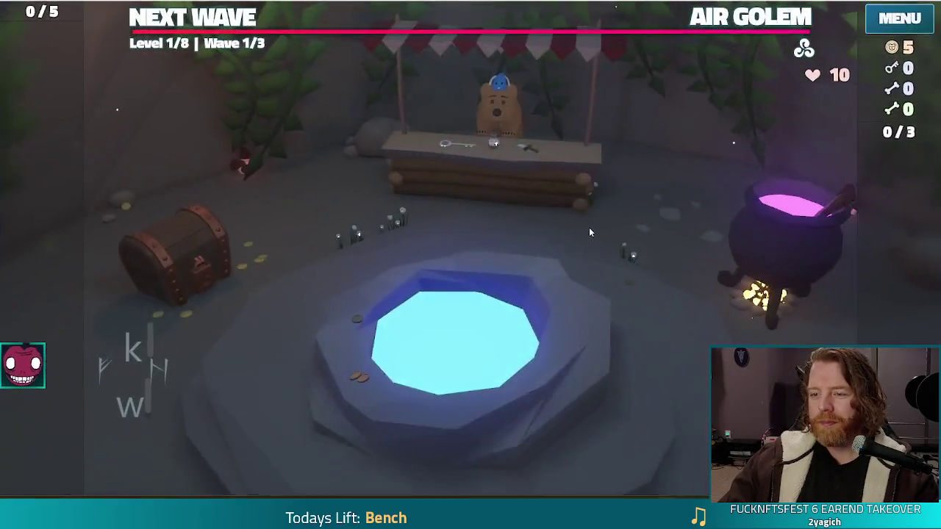
key(grave)
text(test_kit)
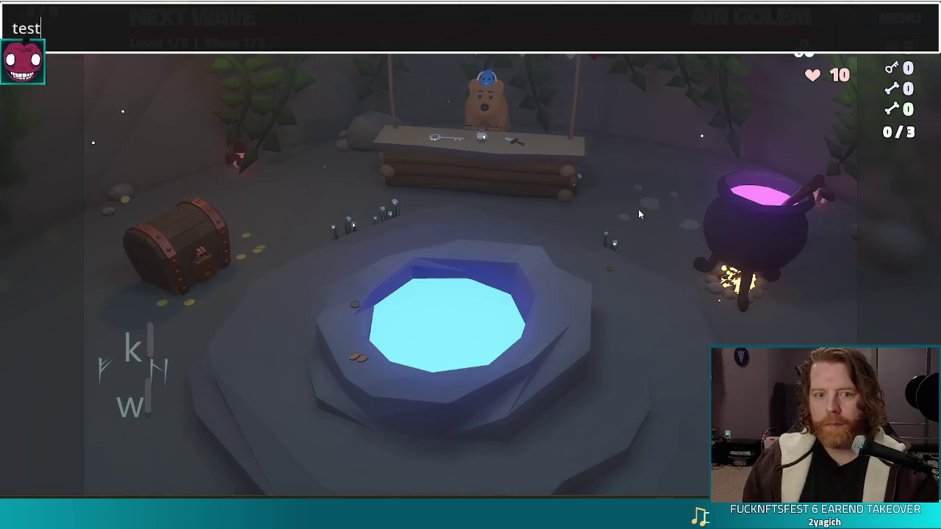
key(Return)
key(grave)
click(566, 299)
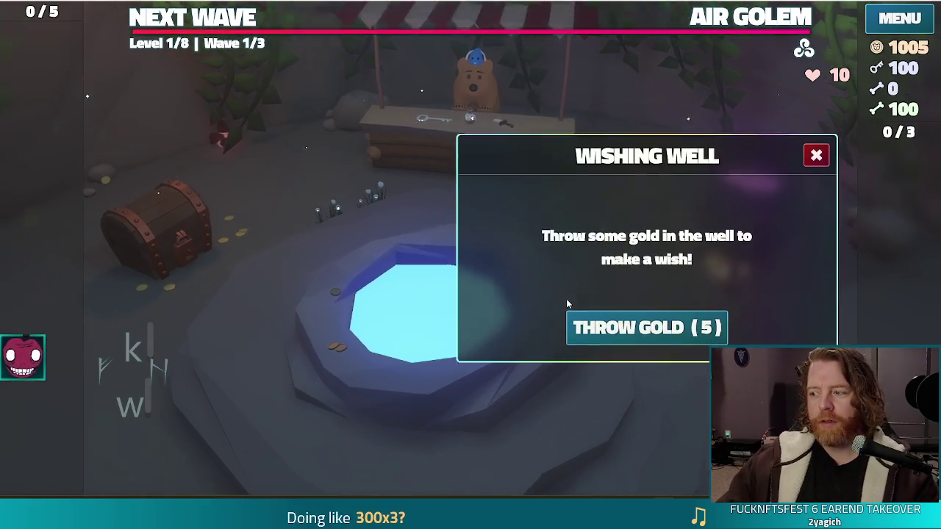
click(645, 326)
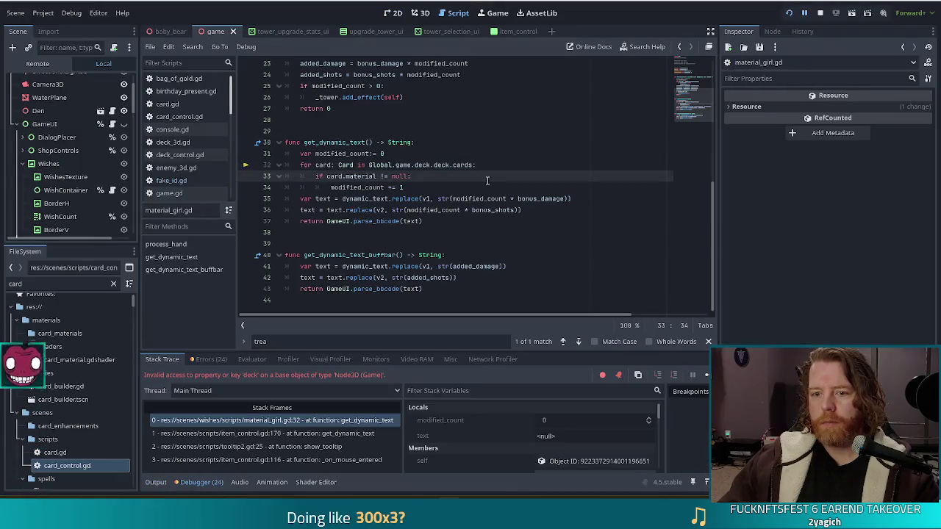
- Change line 32 of material_girl.gd to loop over Global.current_deck.deck.cards and save the script
click(380, 177)
mouse_move(526, 199)
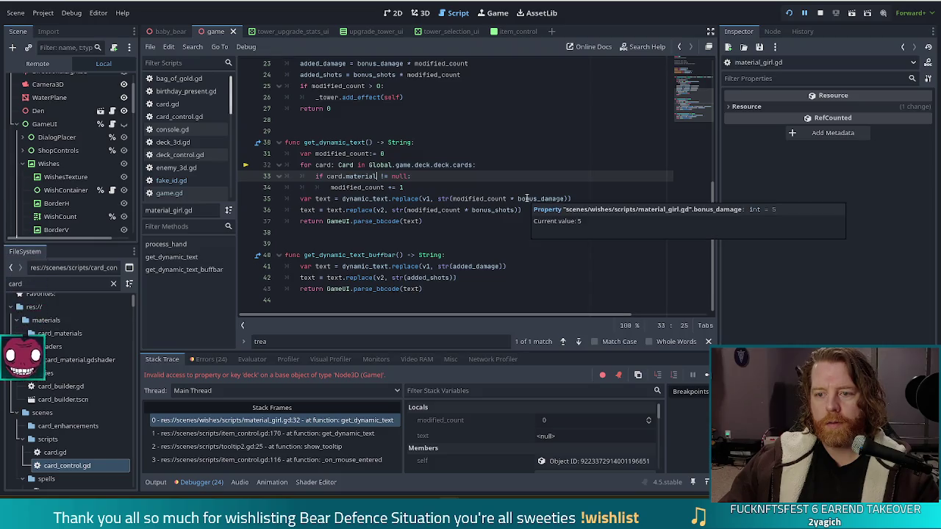
click(369, 165)
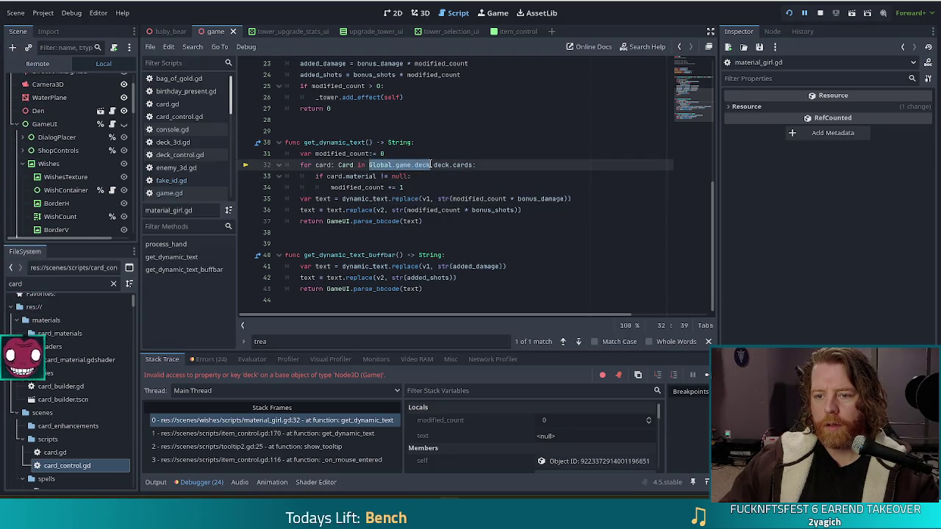
text(Global)
text(.curr)
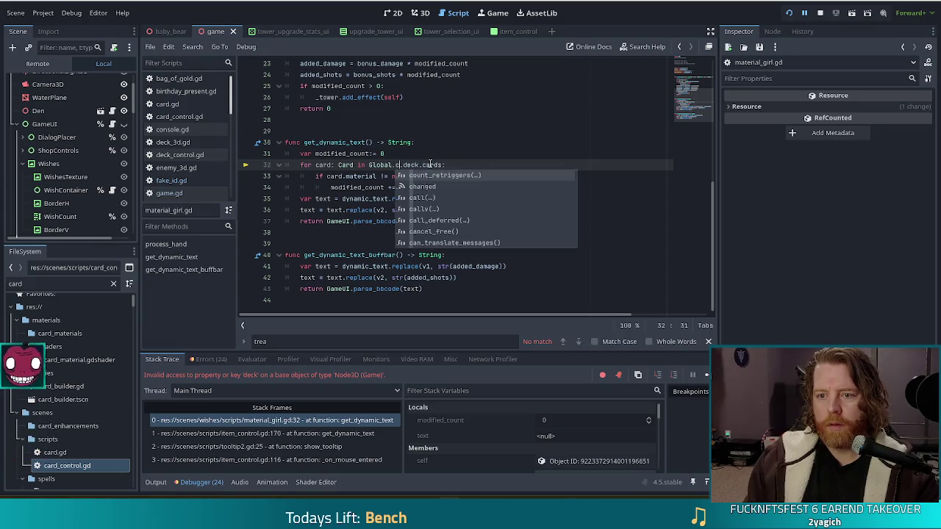
key(Return)
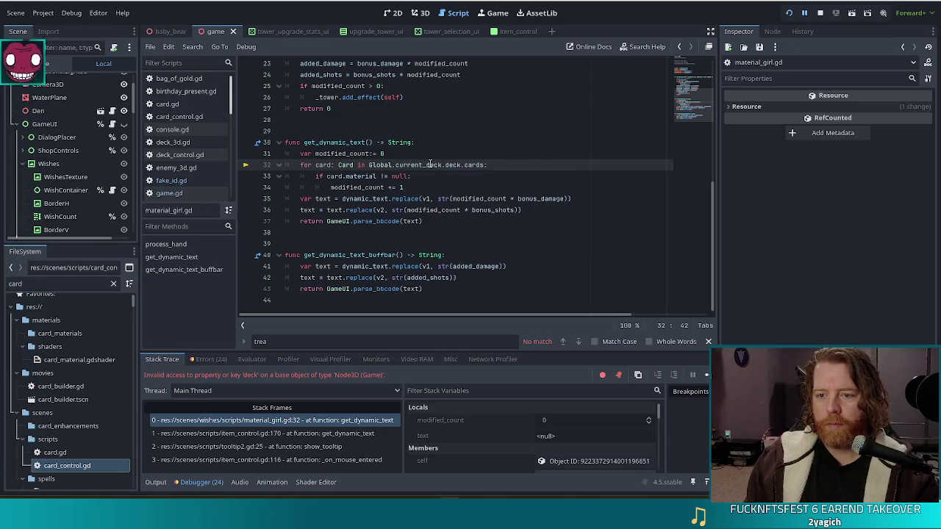
key(ctrl+s)
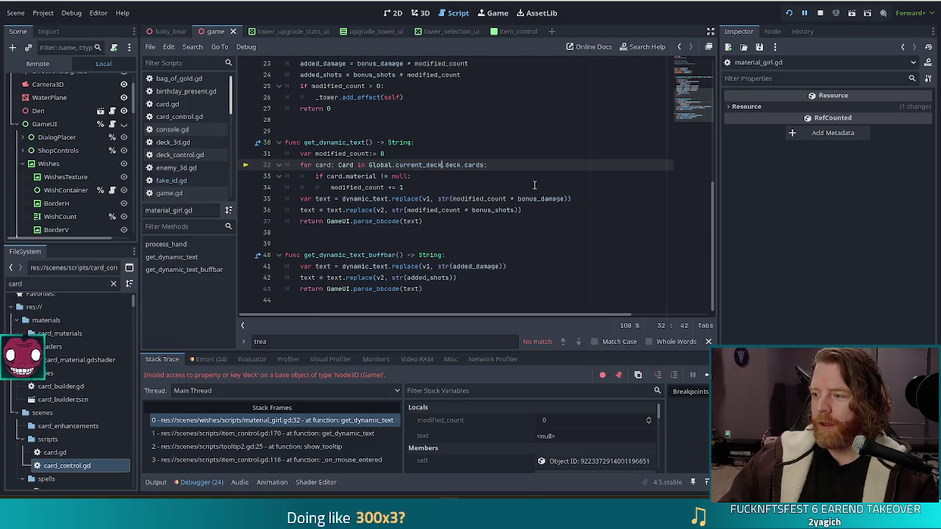
- Resume the paused game from the Debugger and bring the Wishing Well back into view
click(460, 209)
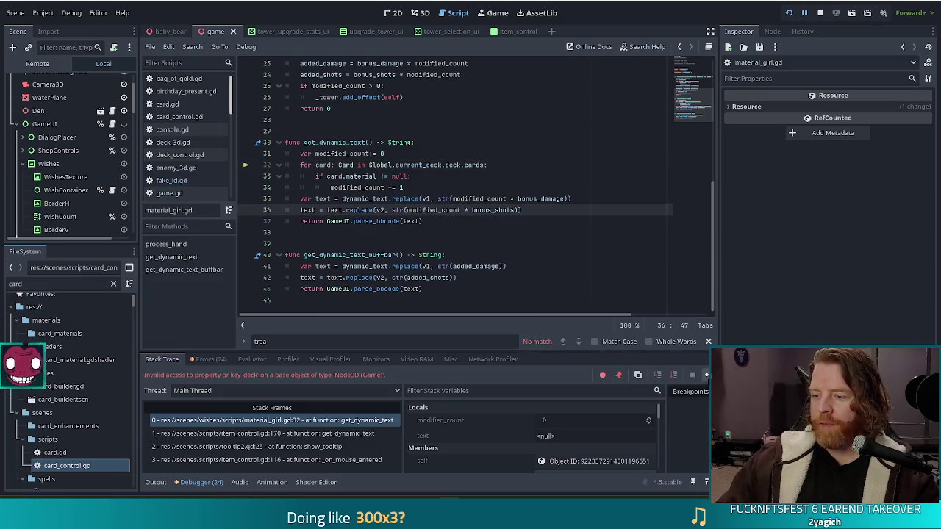
click(707, 374)
mouse_move(490, 189)
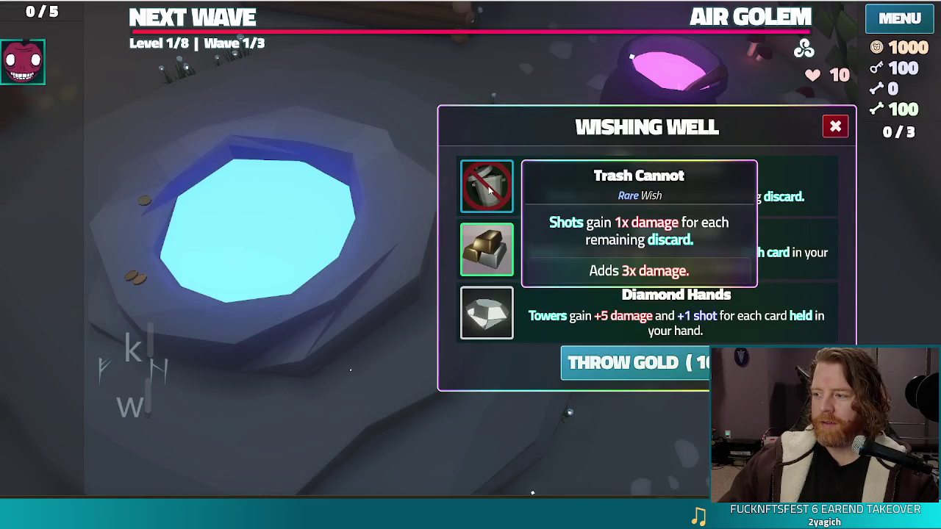
- Take the Trash Cannot, Better Than Nothing, Philanthropist and Dragon Hoard wishes, throwing gold between picks, then close the well
click(481, 194)
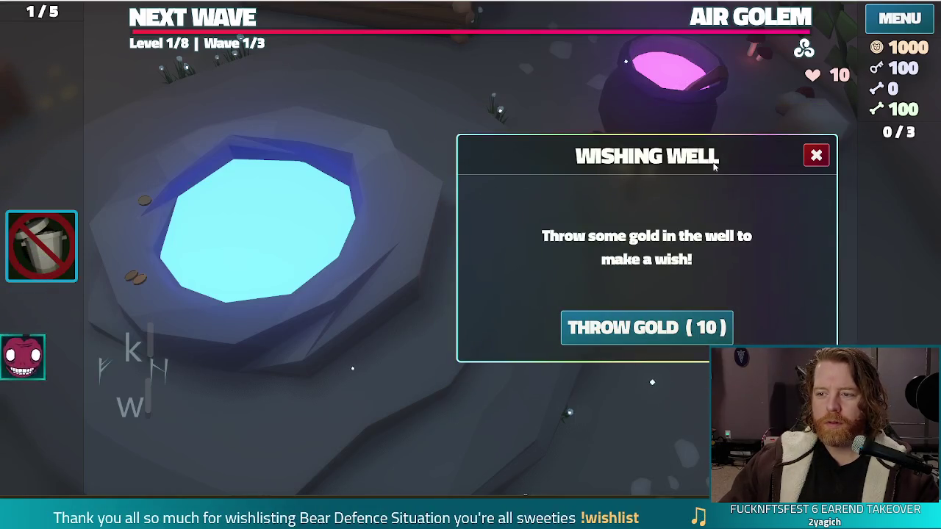
click(673, 332)
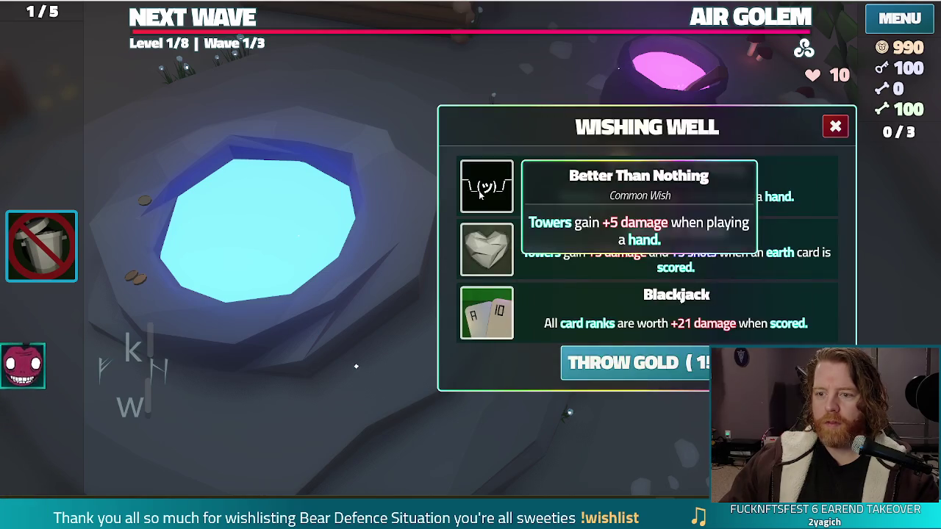
click(482, 195)
click(606, 322)
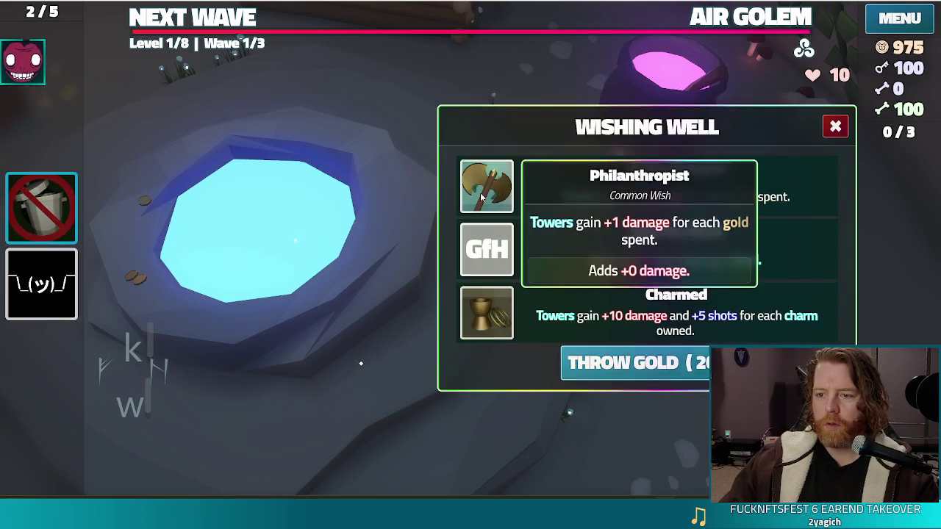
click(486, 184)
click(581, 327)
click(485, 185)
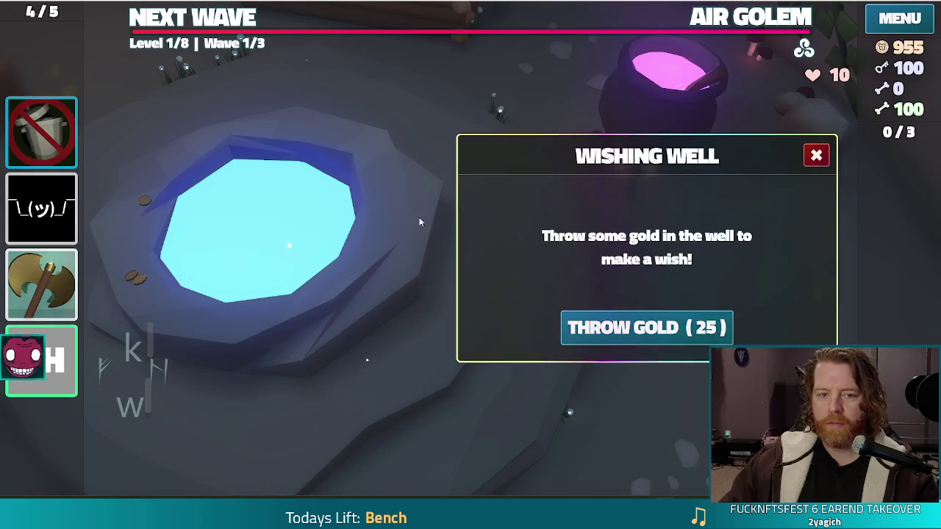
click(815, 157)
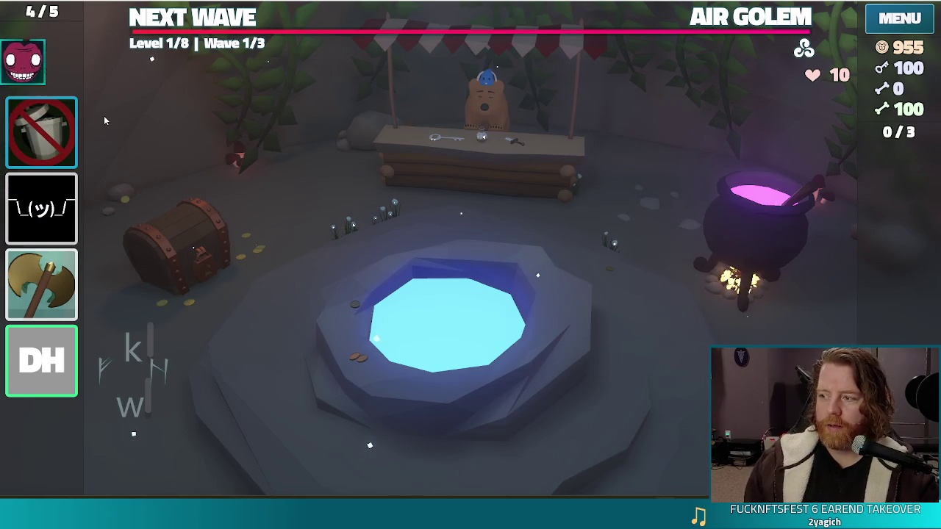
- Play the Trash Cannot, Better Than Nothing, Philanthropist and Dragon Hoard cards, emptying the hand to 0/5
mouse_move(56, 122)
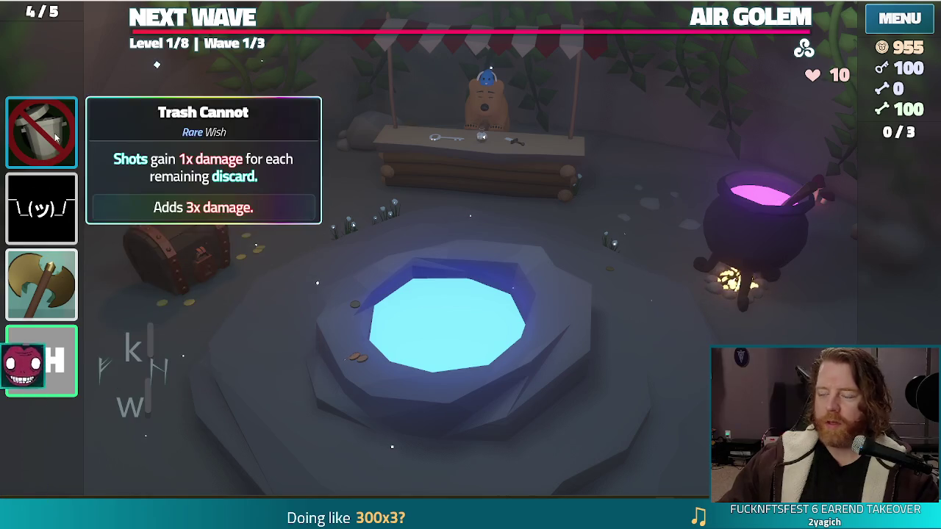
click(55, 137)
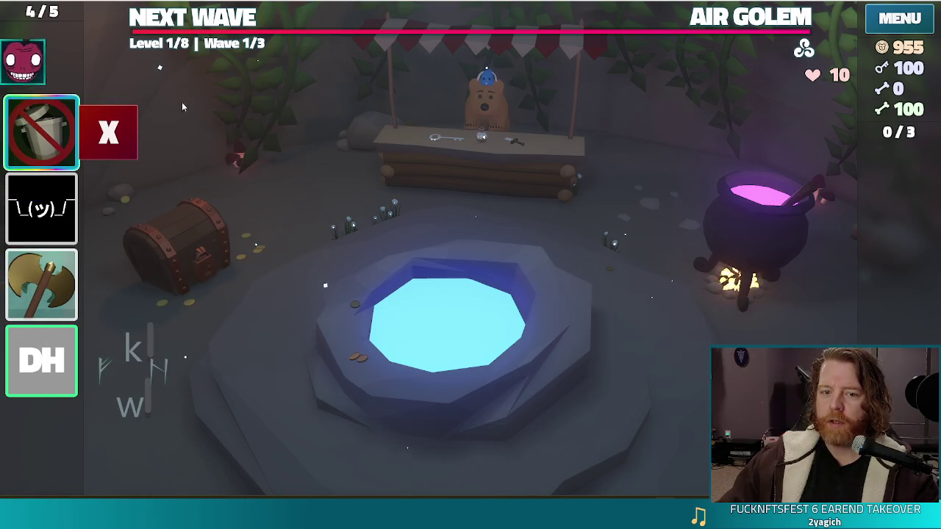
click(125, 112)
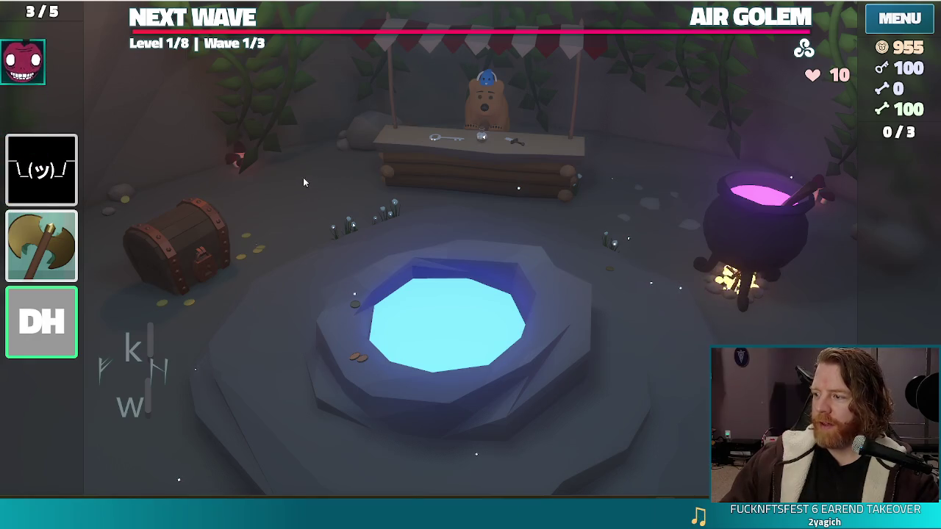
click(40, 170)
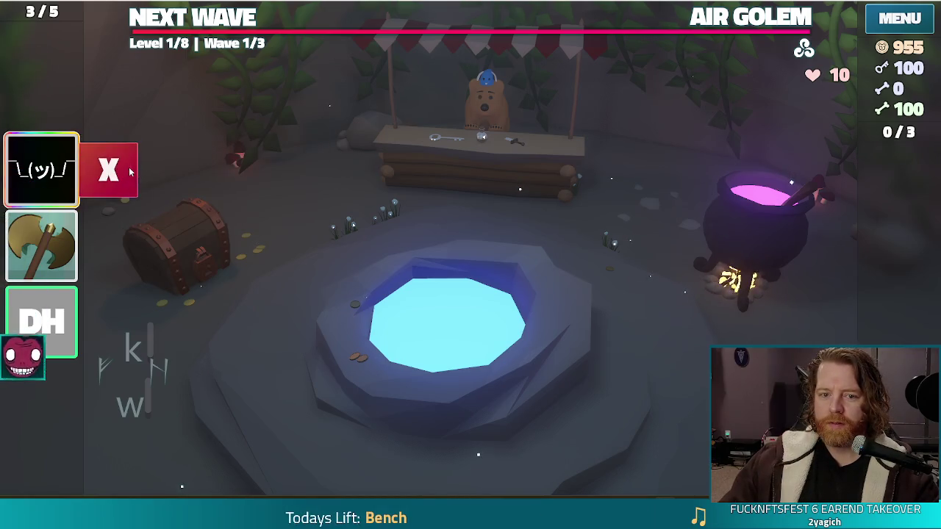
click(41, 207)
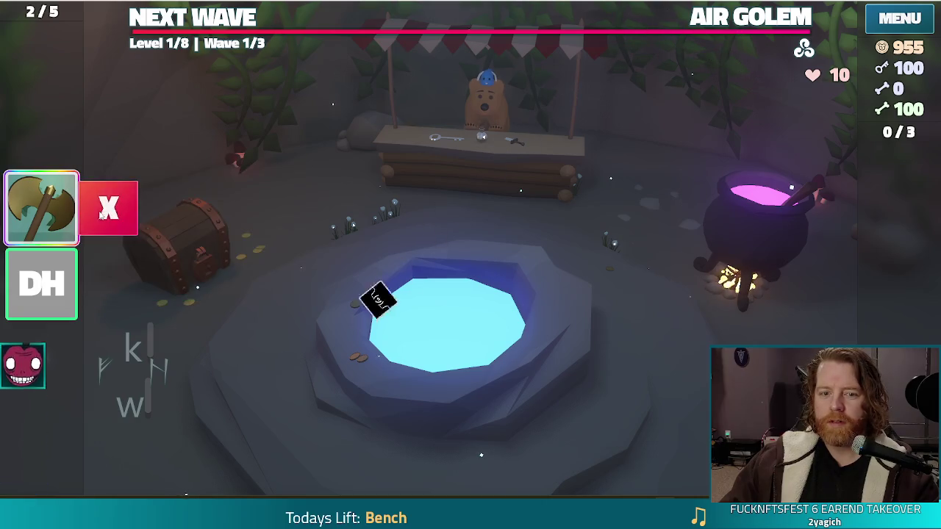
click(54, 235)
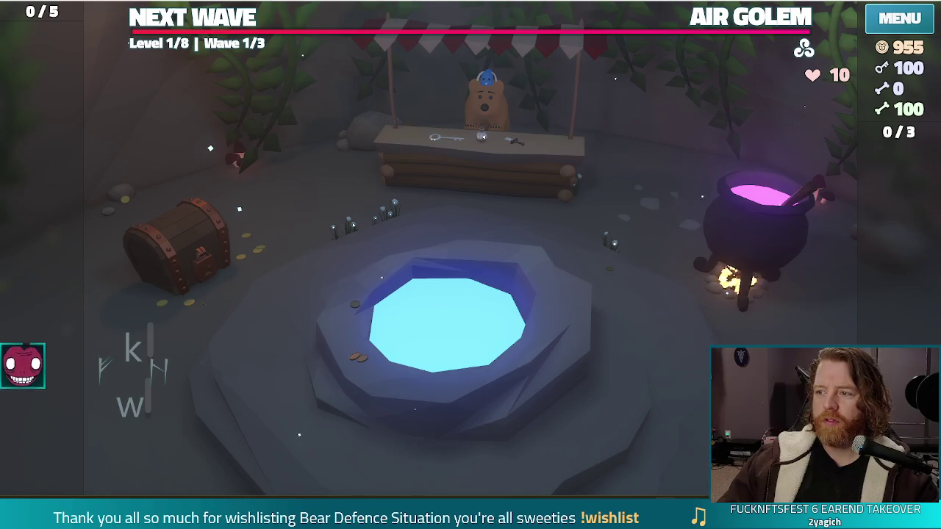
- Stop the running game with F8 and return to material_girl.gd in the script editor
key(F8)
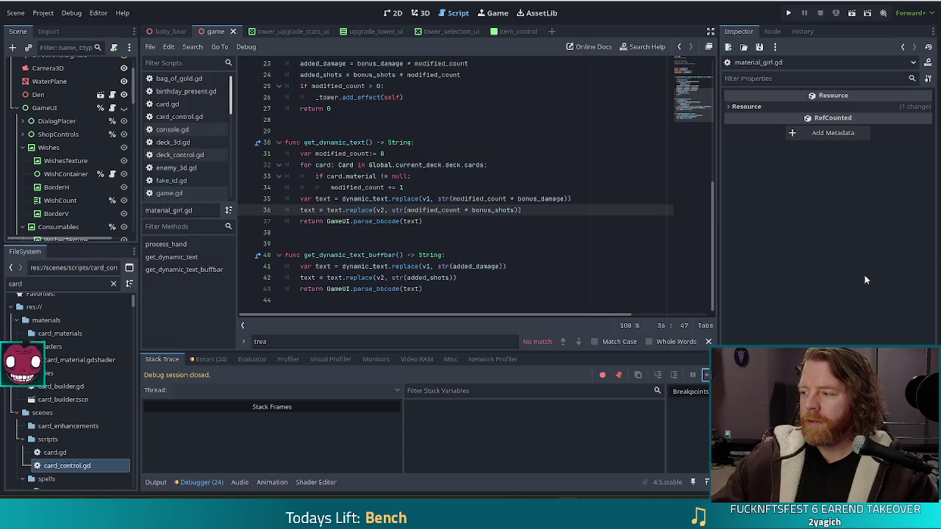
- Review lines 33 and 35 of material_girl.gd, then switch to fake_id.gd from the Scripts list
click(433, 176)
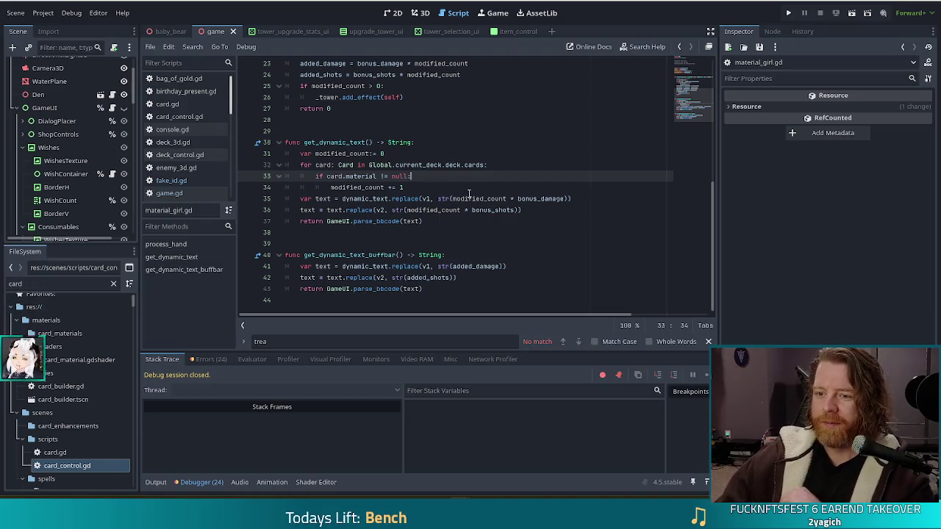
click(470, 199)
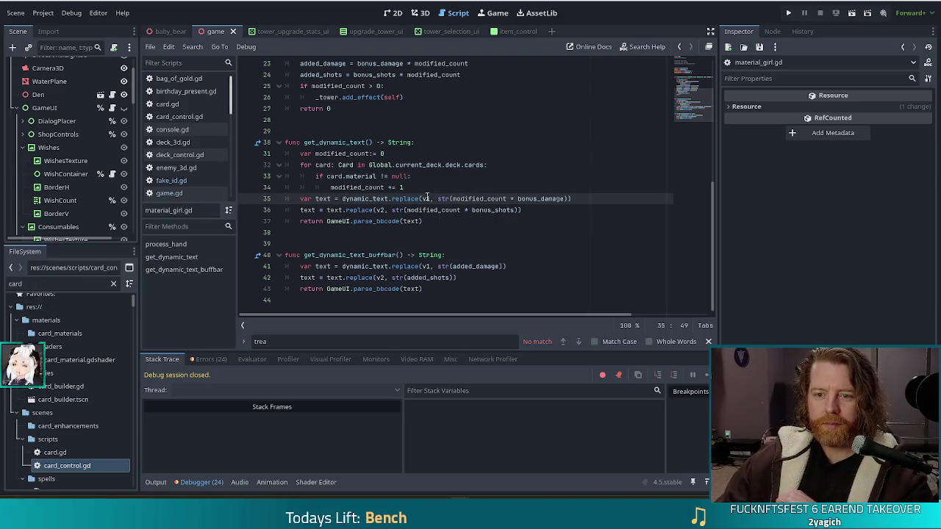
click(187, 180)
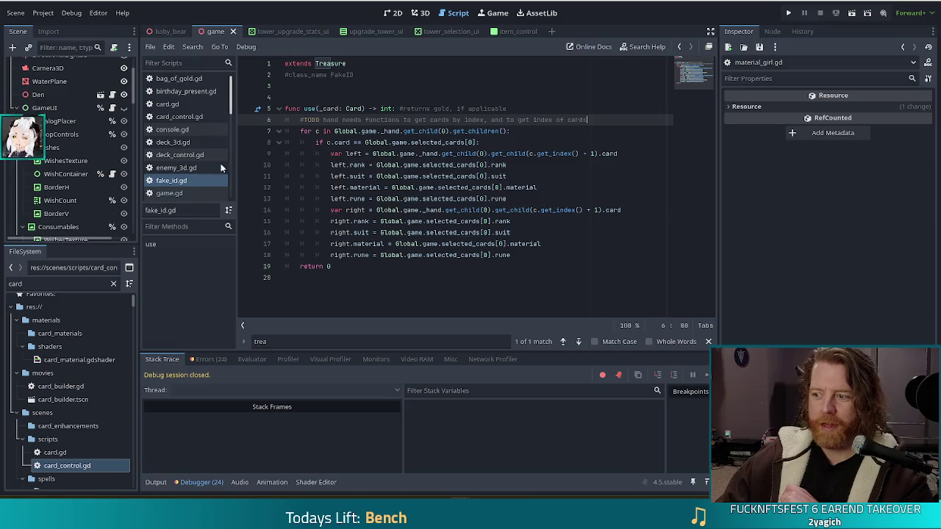
click(409, 142)
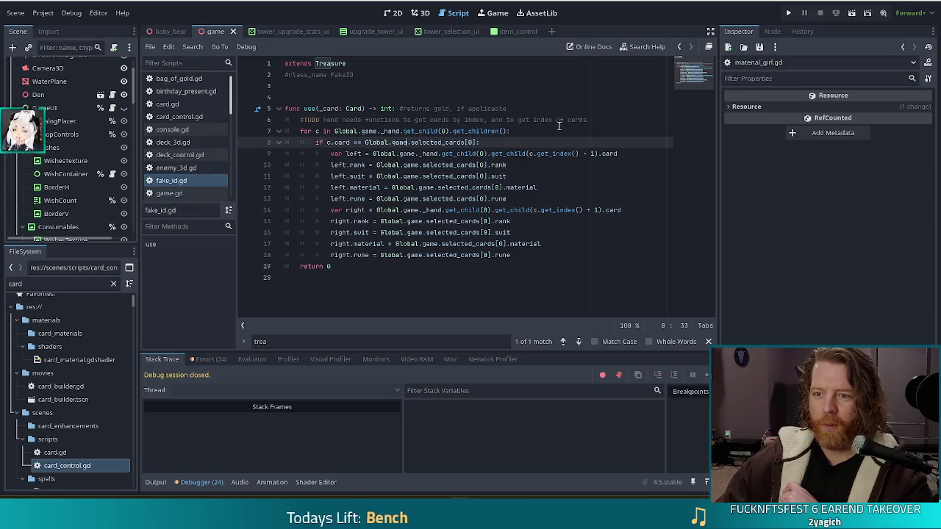
click(440, 131)
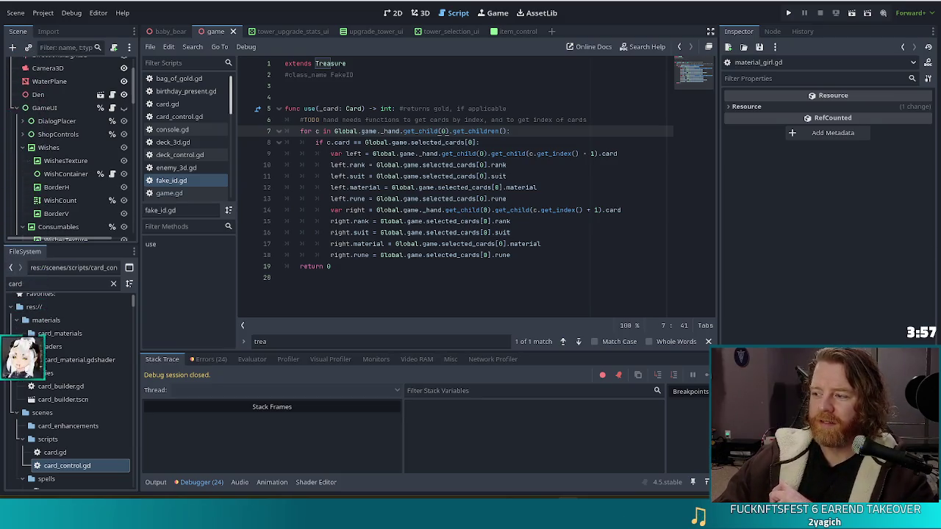
click(473, 154)
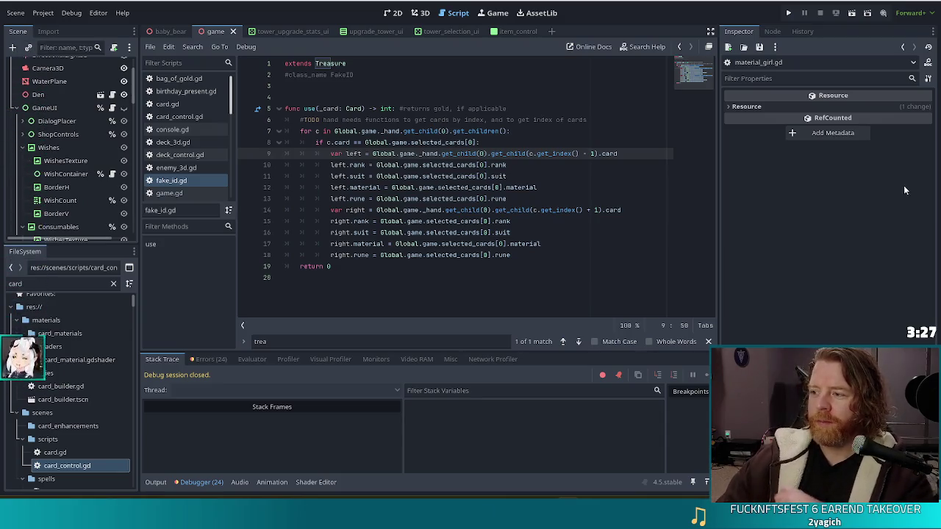
click(539, 172)
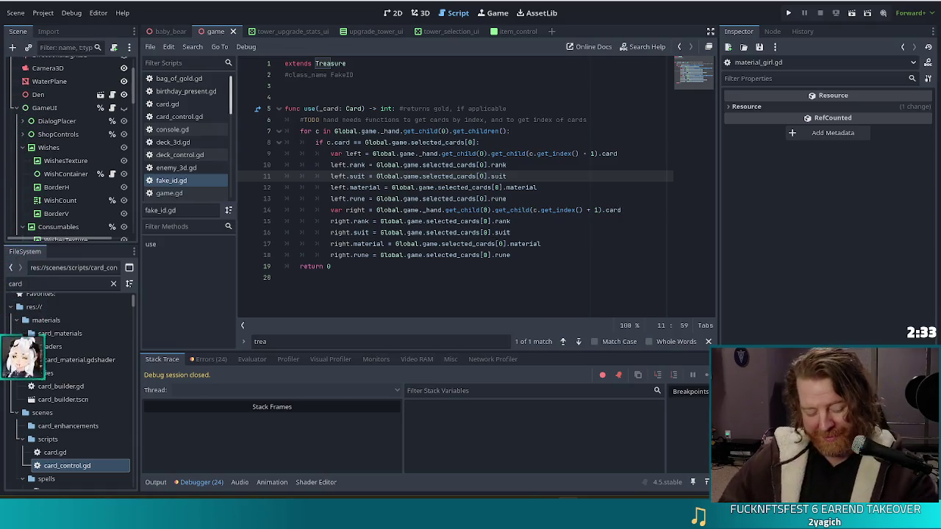
click(531, 254)
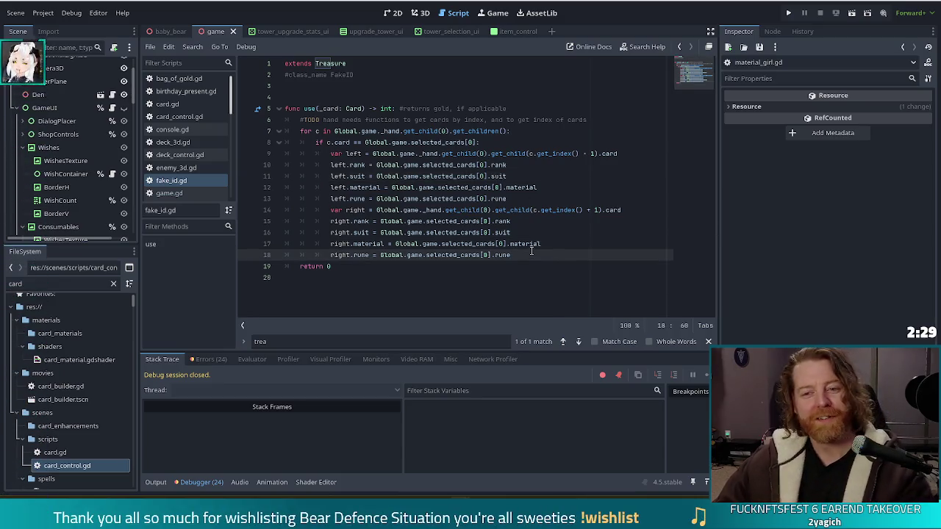
mouse_move(530, 249)
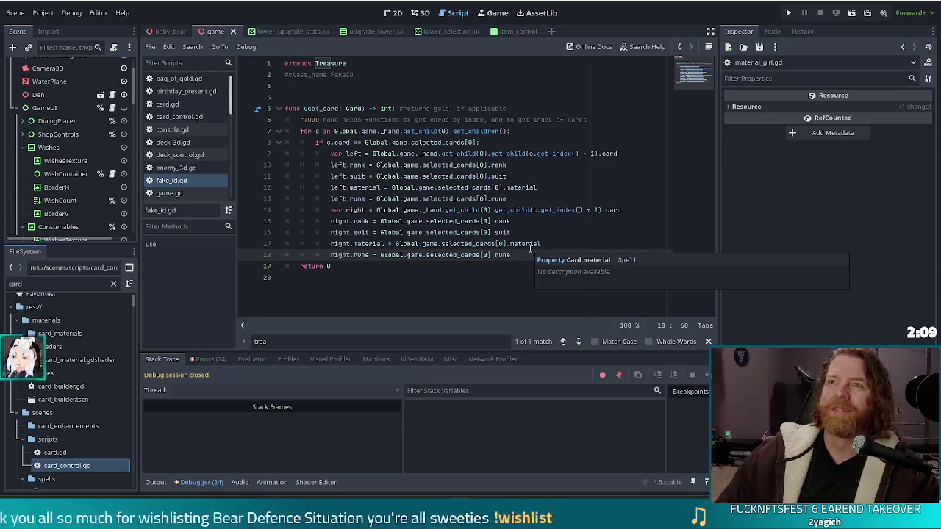
click(460, 176)
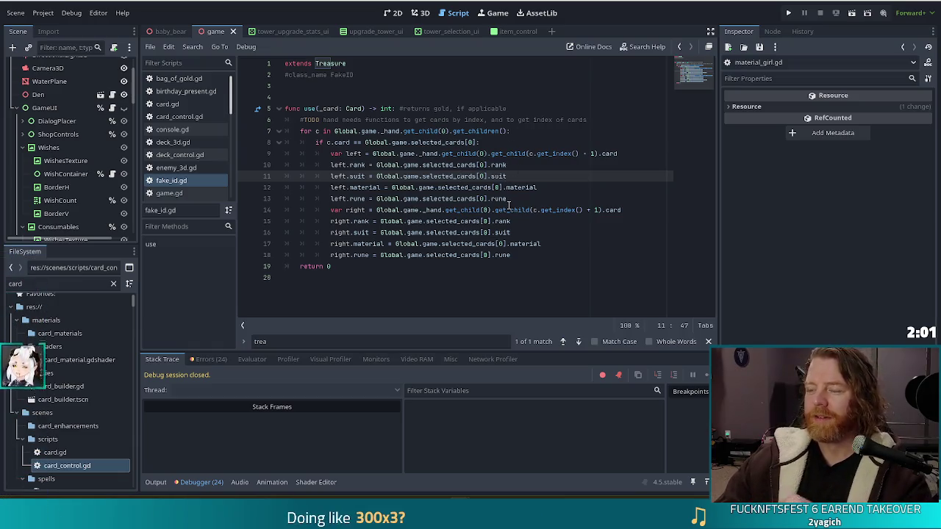
click(507, 120)
click(402, 131)
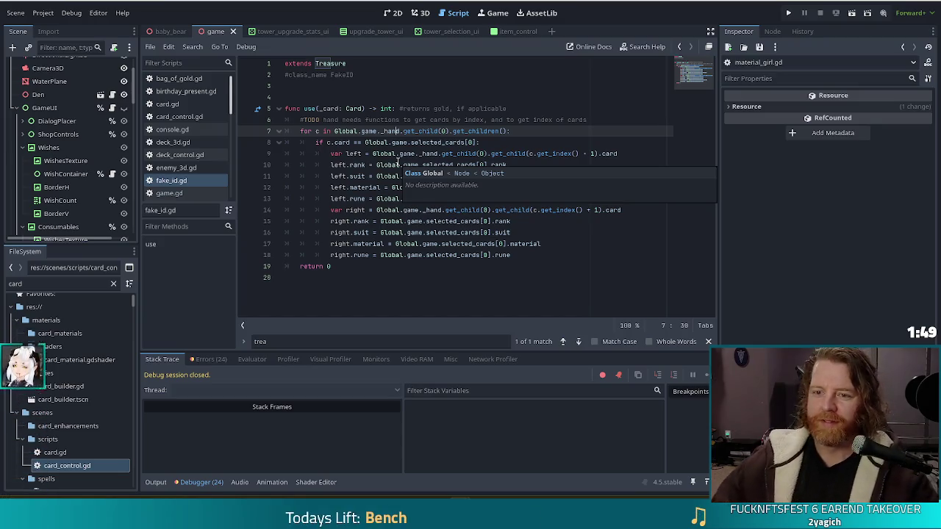
click(526, 130)
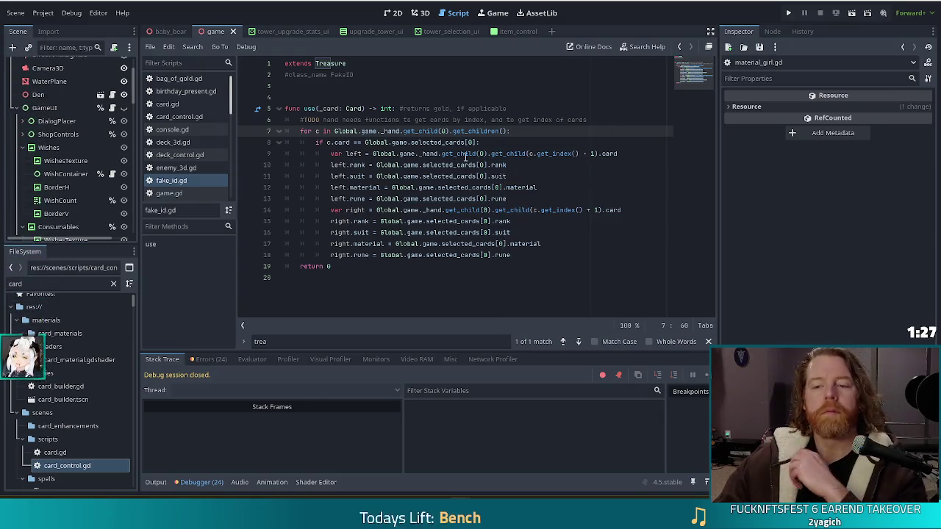
drag(510, 131, 305, 122)
click(305, 123)
key(End)
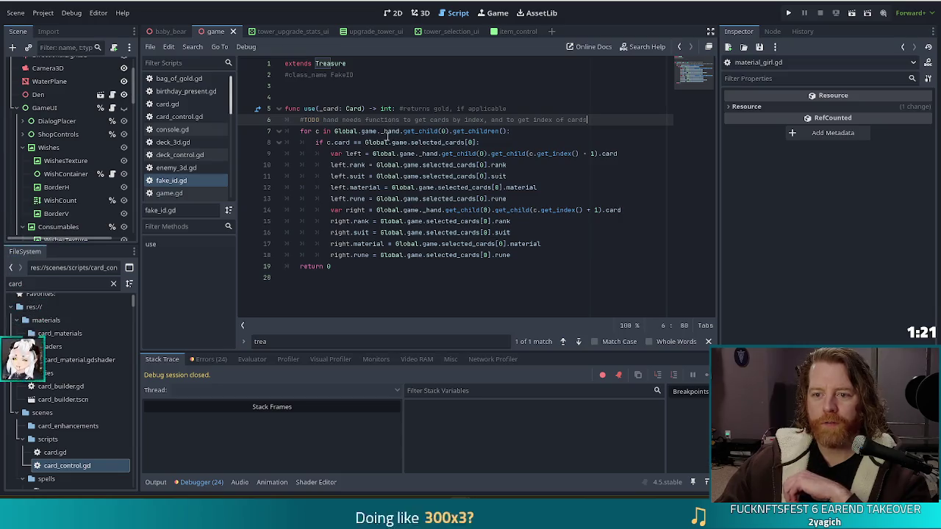
click(393, 132)
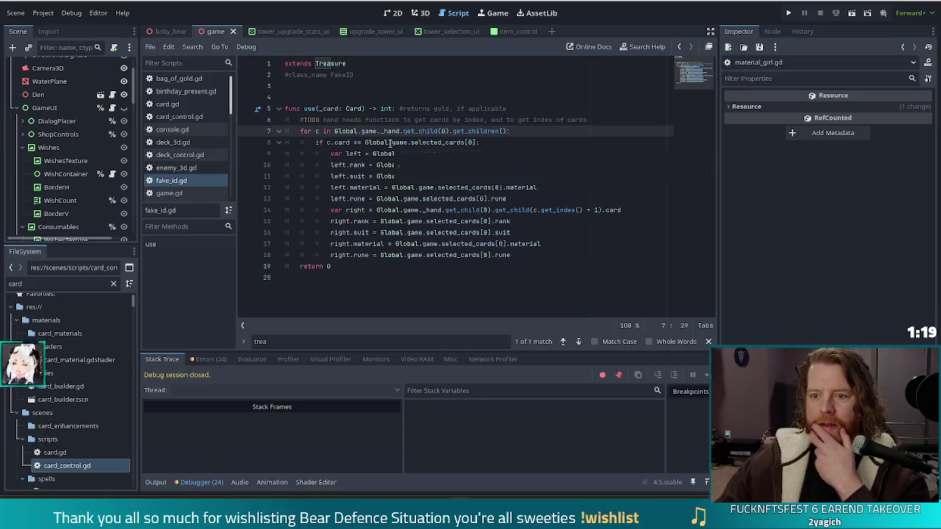
key(Right)
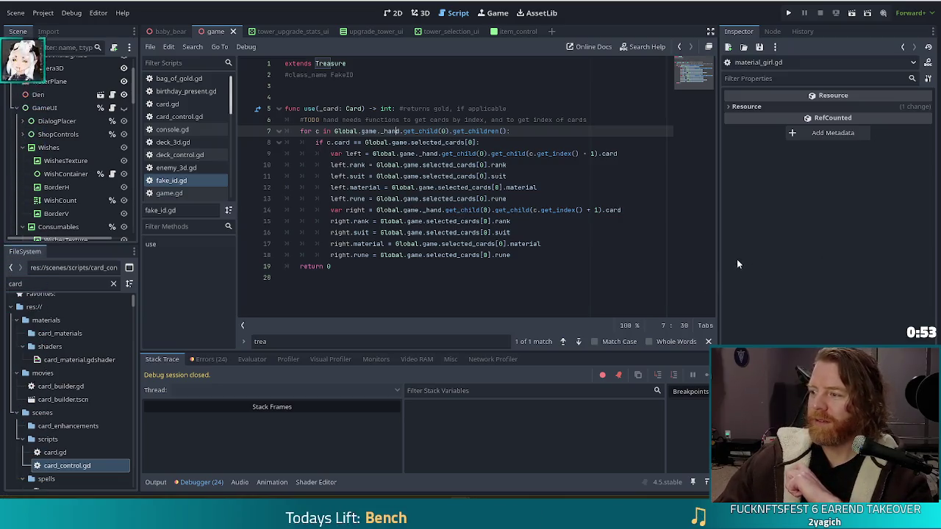
click(529, 133)
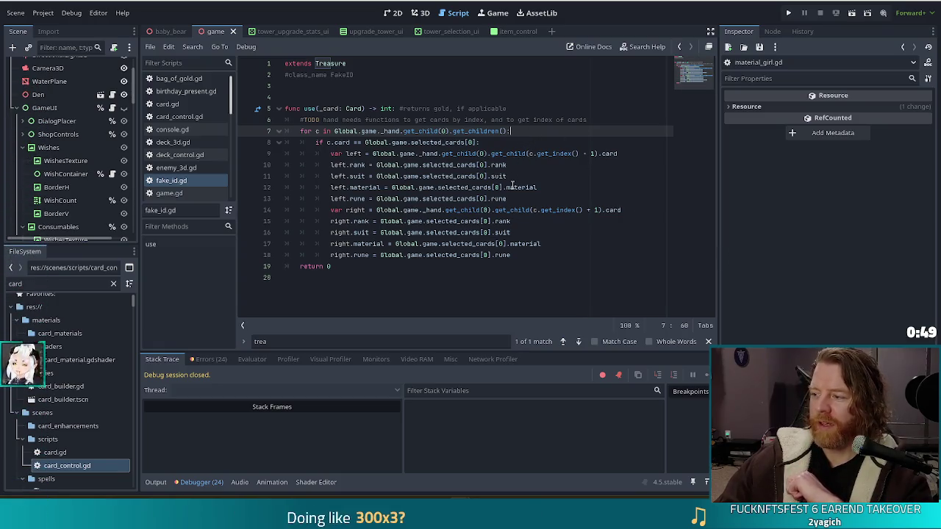
mouse_move(512, 184)
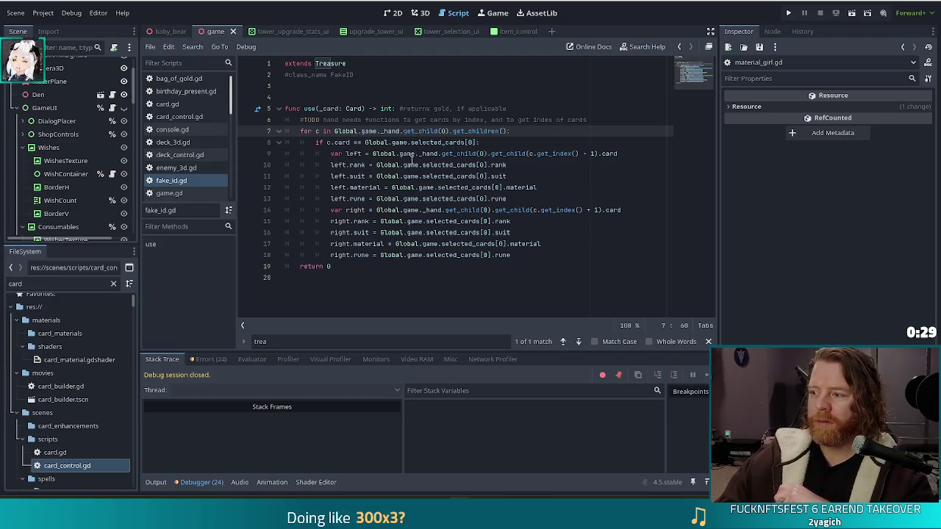
mouse_move(422, 166)
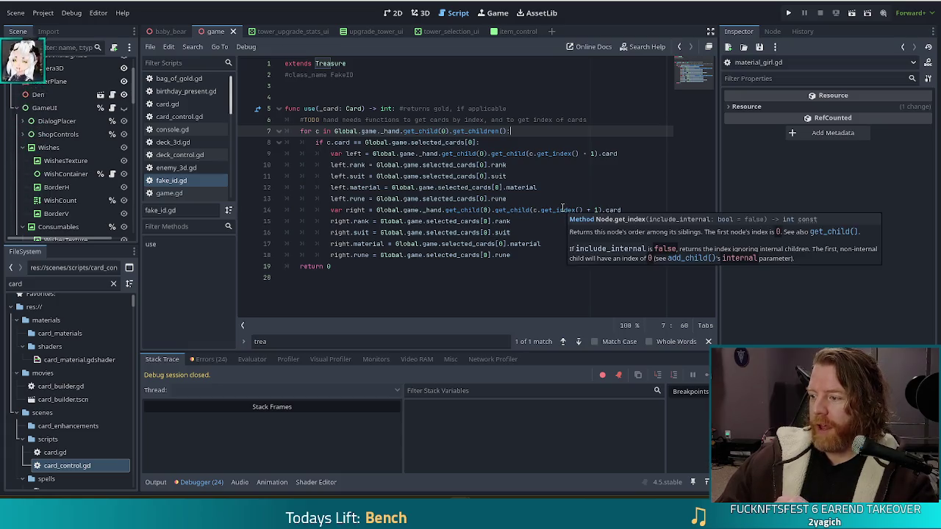
mouse_move(535, 210)
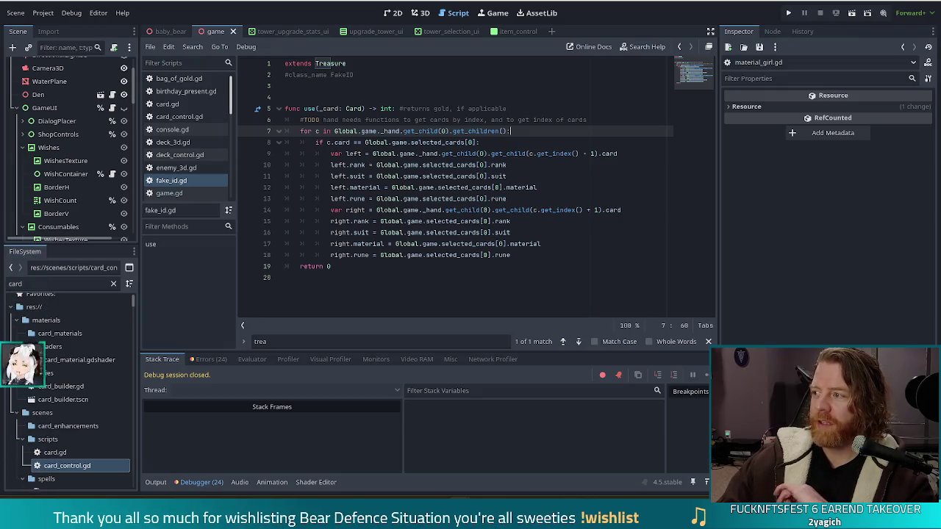
click(386, 131)
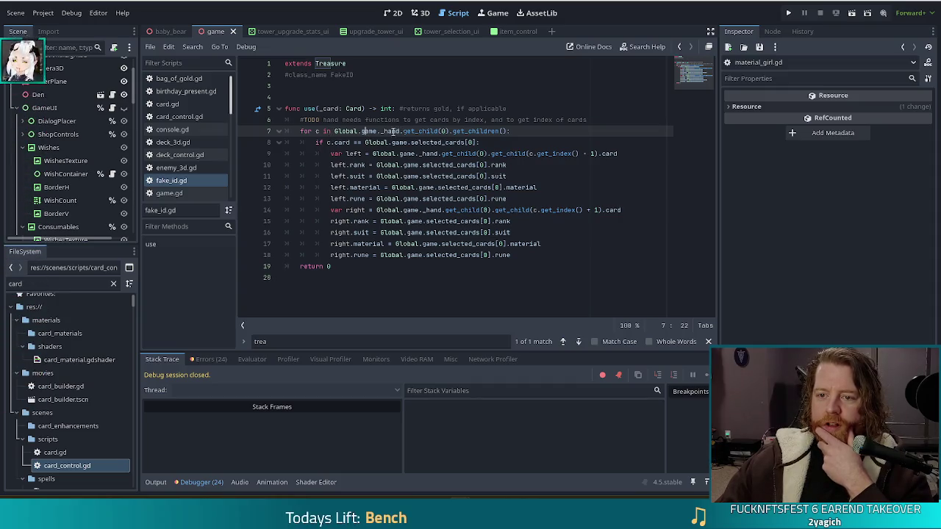
key(Right)
key(Right)
key(Right)
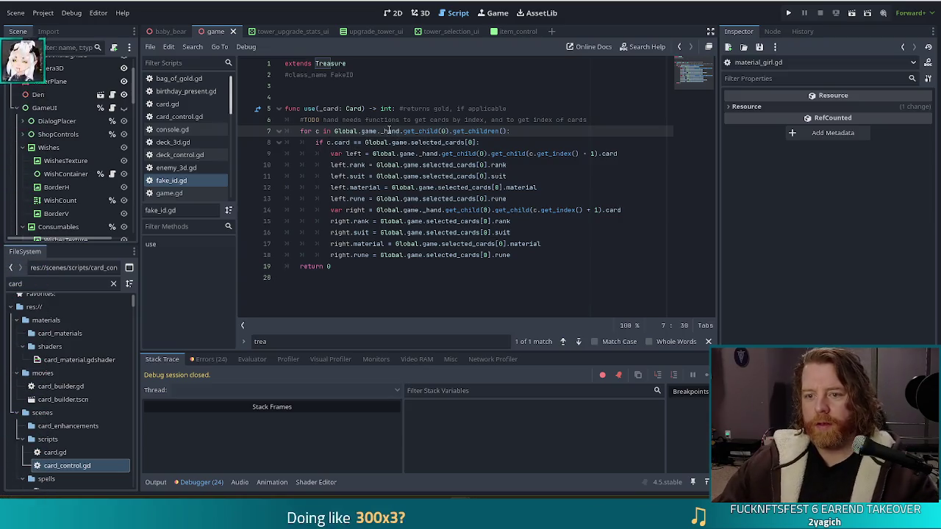
ctrl+click(388, 131)
- Set up Replace in Files for _hand with hand, whole words only, and list the matches
click(340, 188)
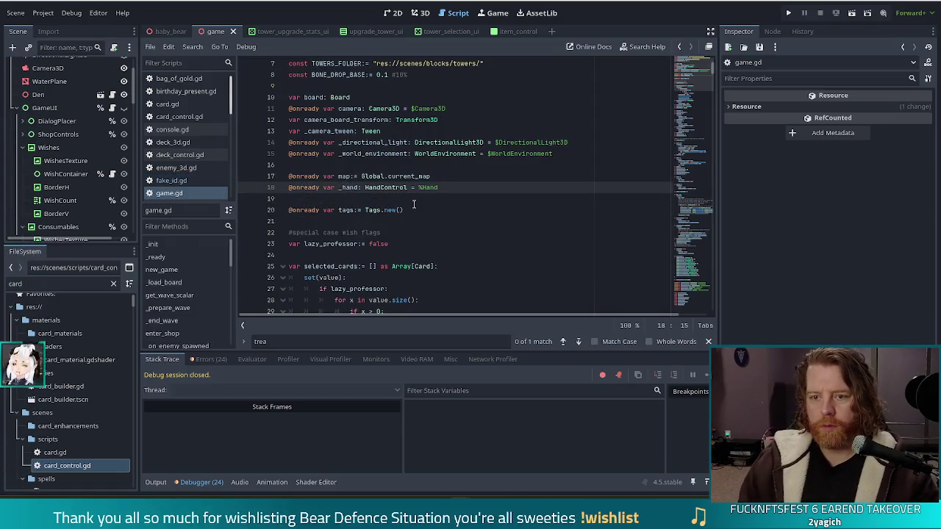
key(ctrl+shift+f)
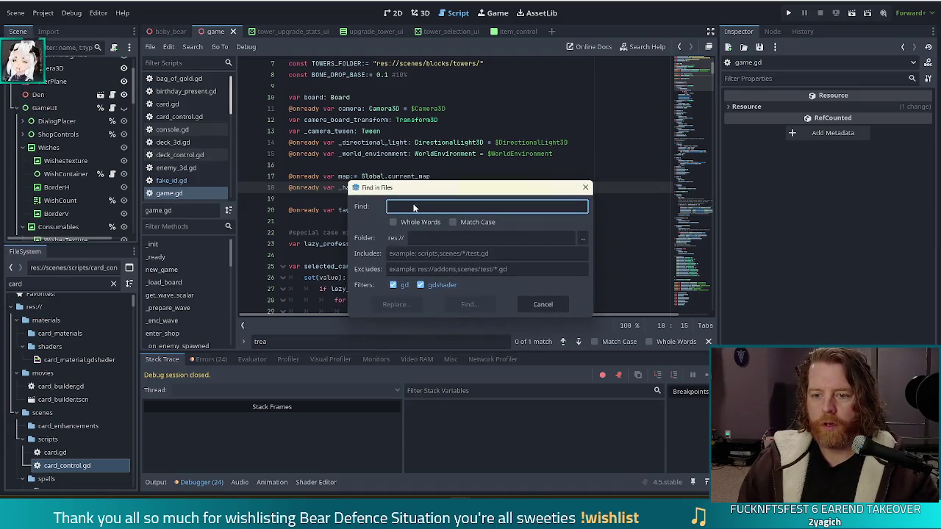
key(Escape)
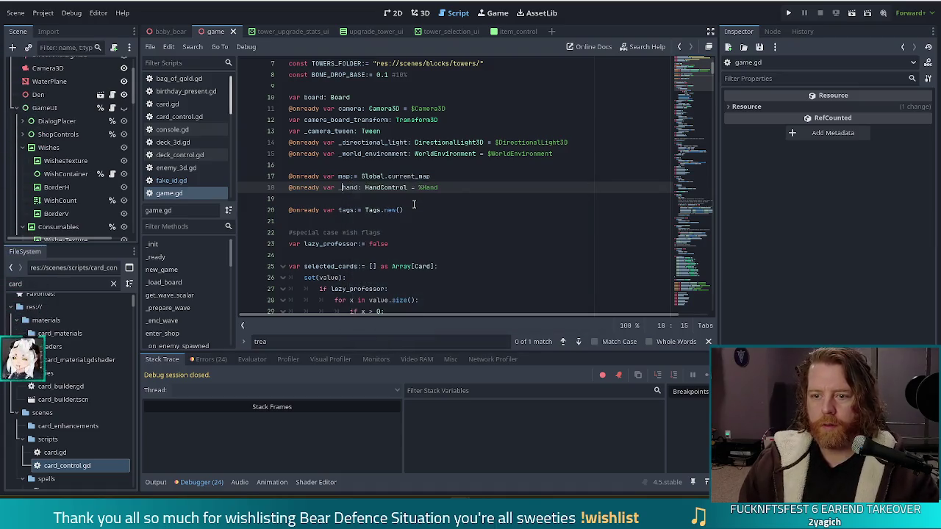
key(ctrl+shift+r)
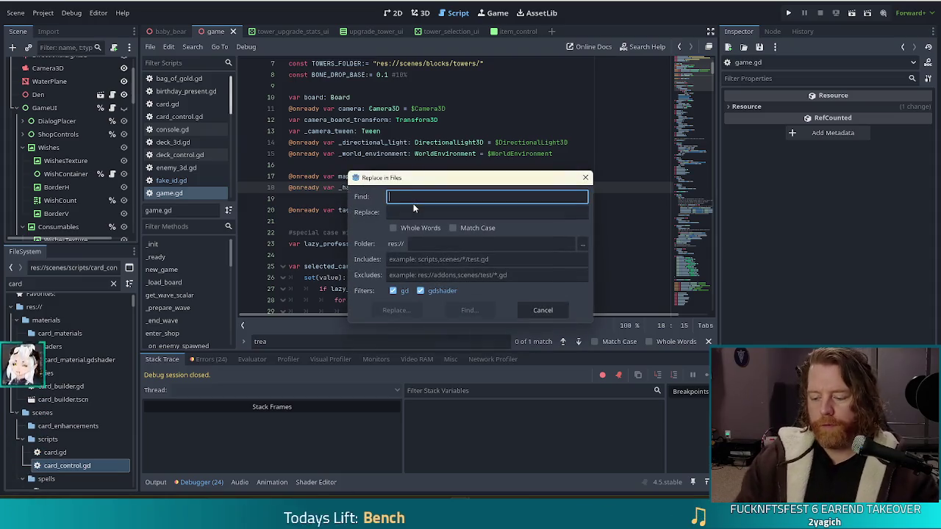
text(_hand)
click(401, 229)
click(416, 214)
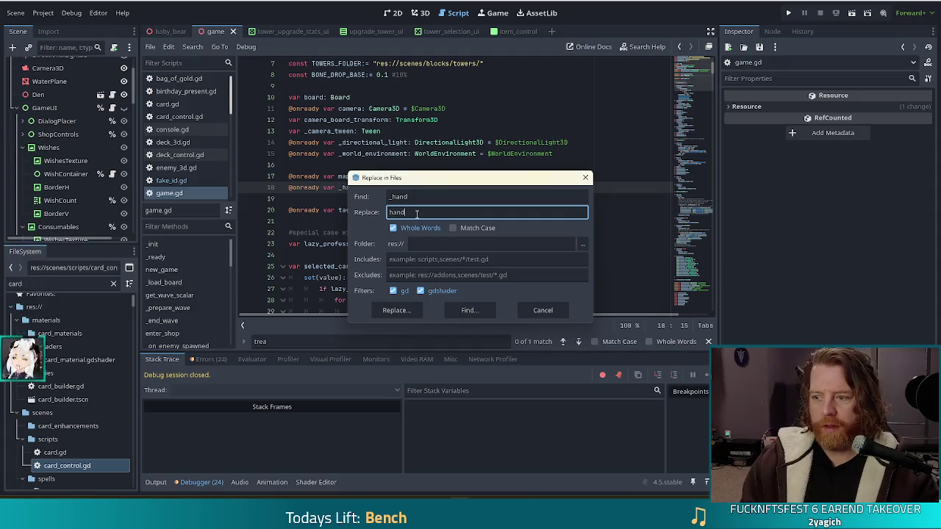
click(403, 313)
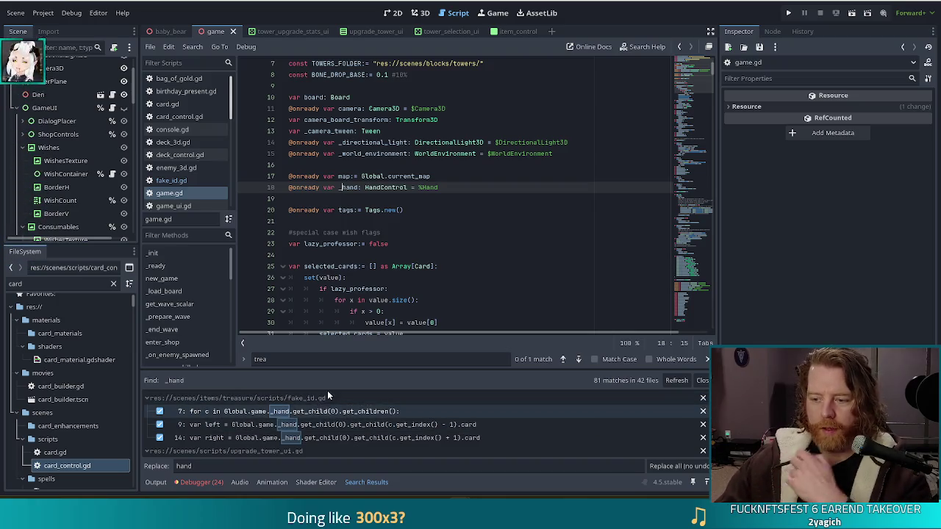
- Review the 81 _hand matches across 42 files and replace them all with hand
scroll(372, 404, down, 1)
scroll(372, 404, down, 4)
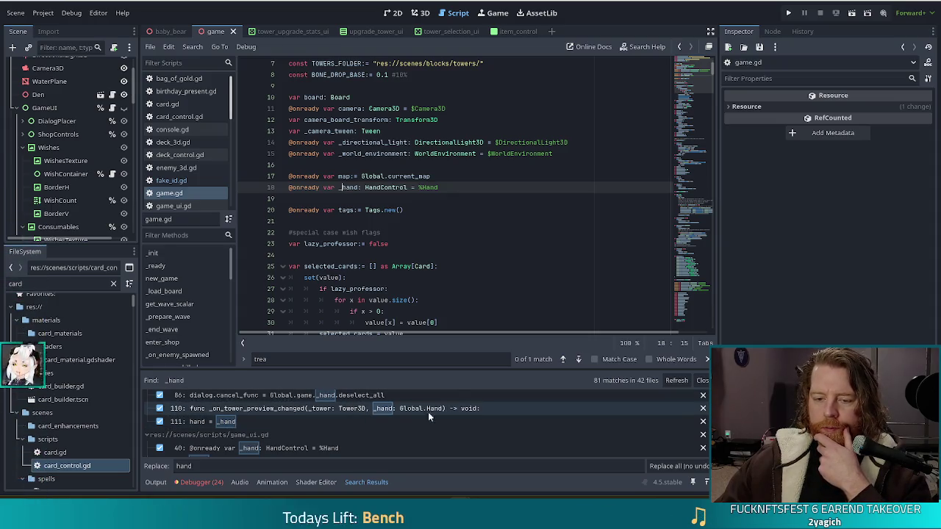
scroll(432, 419, down, 1)
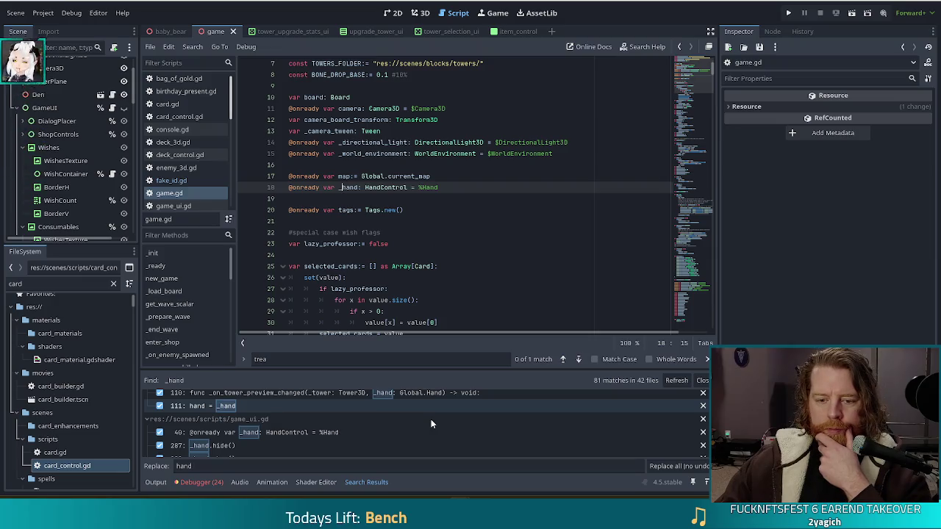
scroll(431, 419, down, 1)
scroll(427, 418, down, 10)
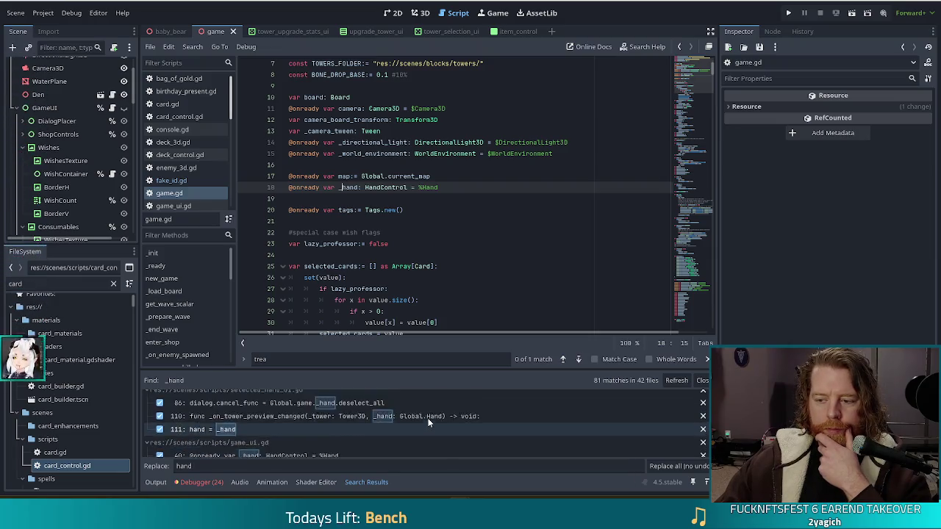
scroll(424, 422, up, 1)
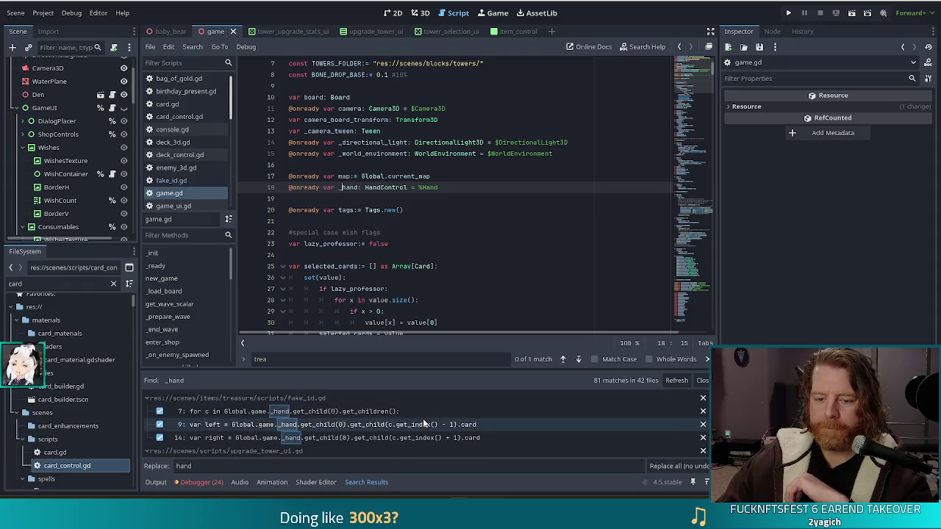
scroll(424, 422, up, 10)
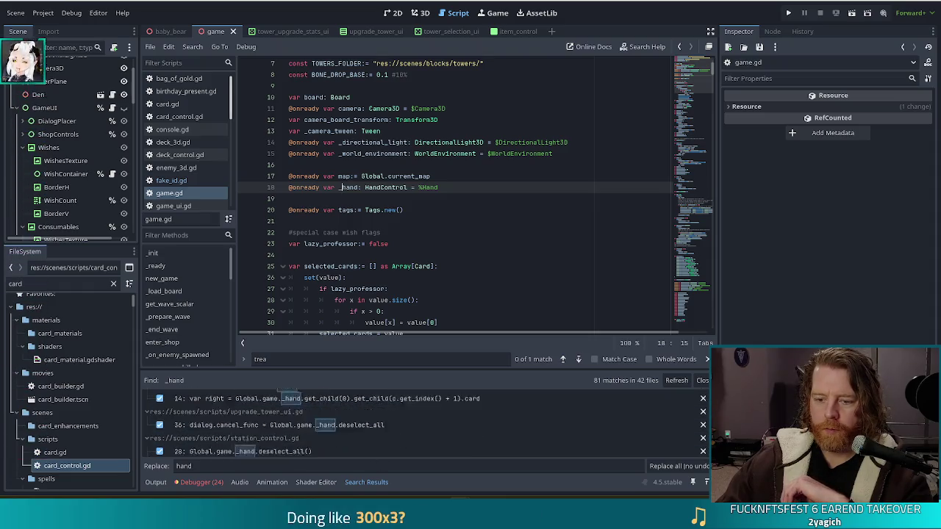
scroll(424, 422, down, 2)
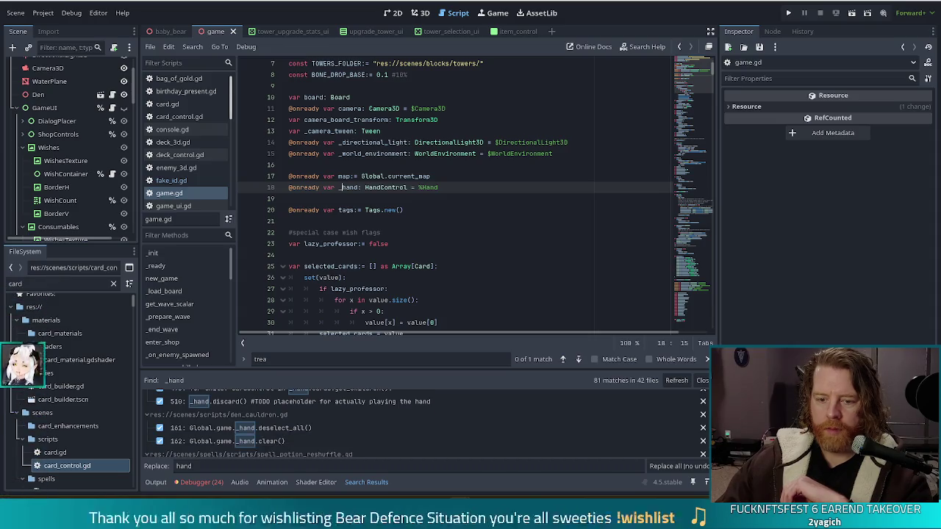
scroll(424, 421, down, 2)
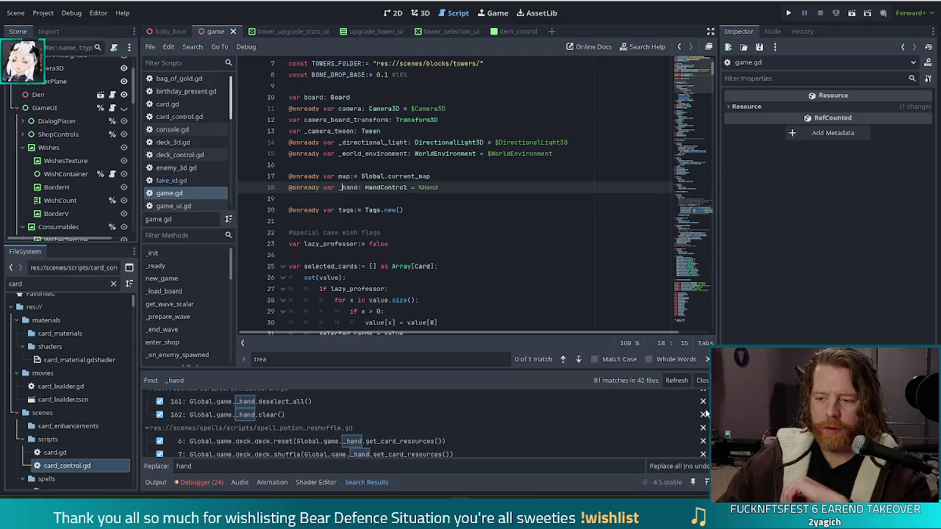
click(666, 466)
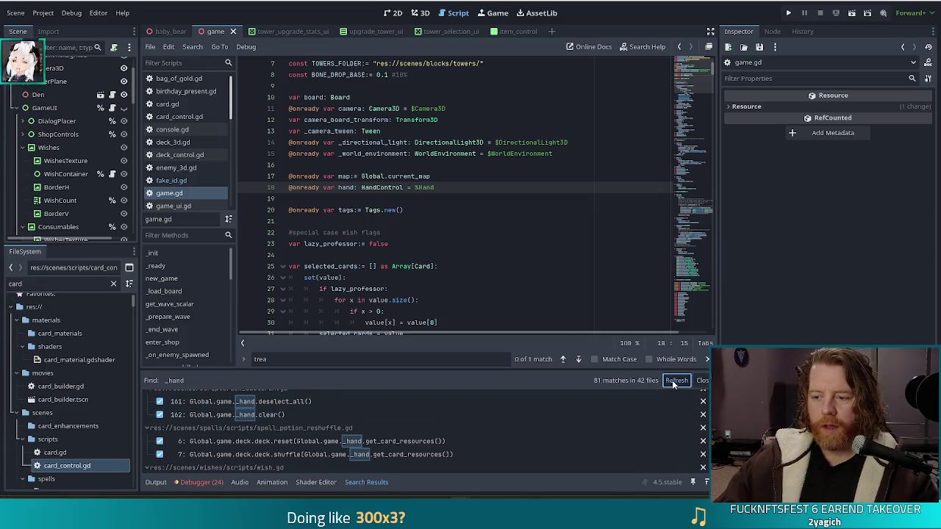
click(703, 380)
- Save the updated game.gd and run Bear Defence Situation to its title menu with F5
click(437, 212)
key(Home)
text(@onready)
key(End)
key(ctrl+s)
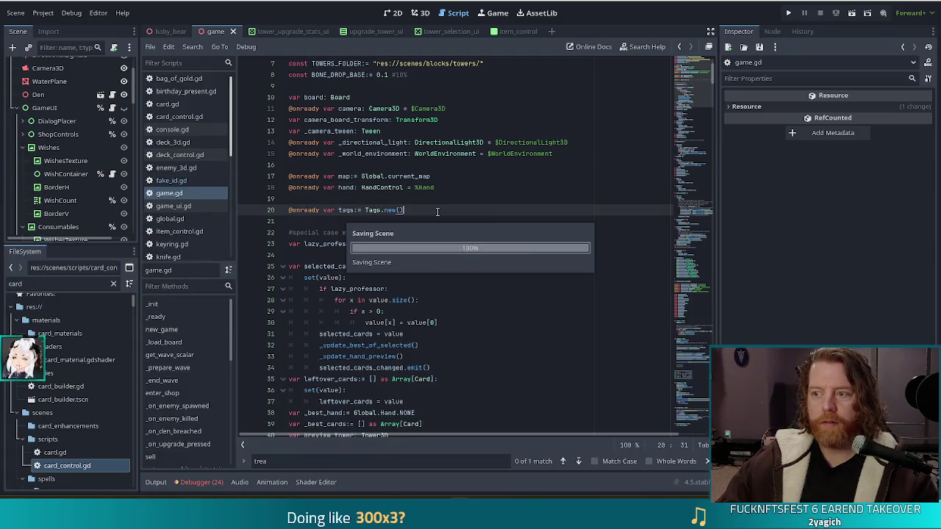
key(F5)
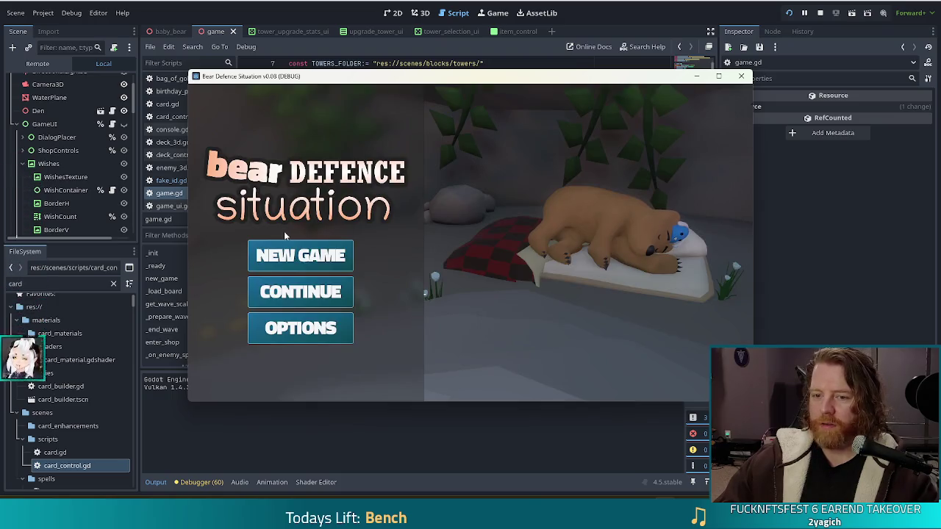
- Start a new game, reach the battlefield to check the seven-card hand, then stop the run
click(309, 254)
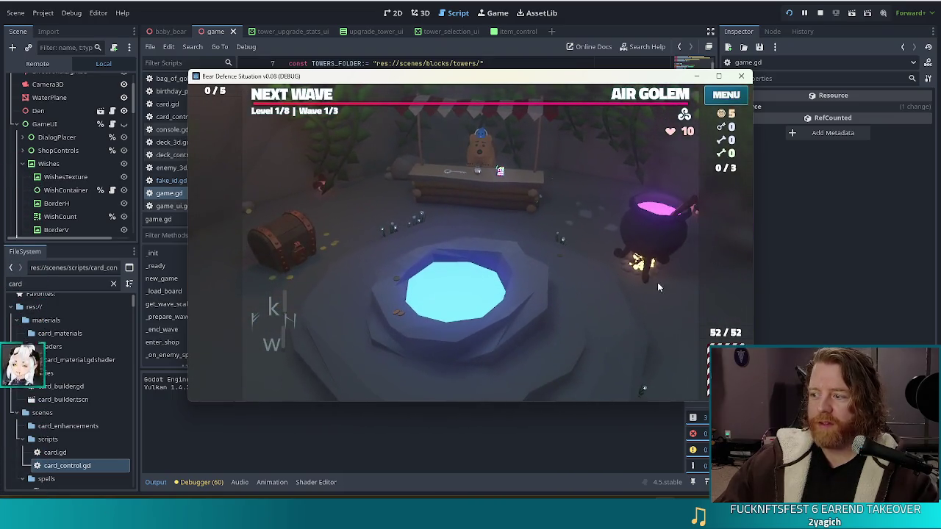
mouse_move(271, 314)
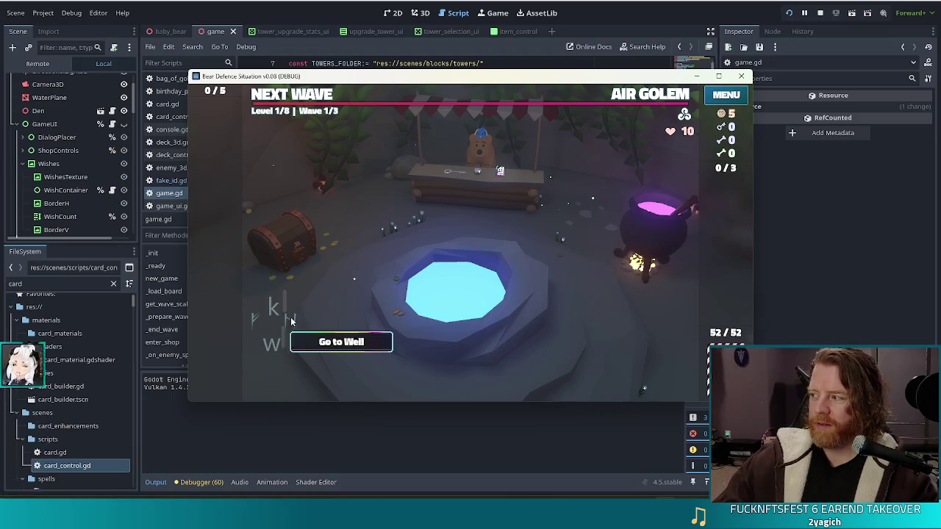
click(292, 95)
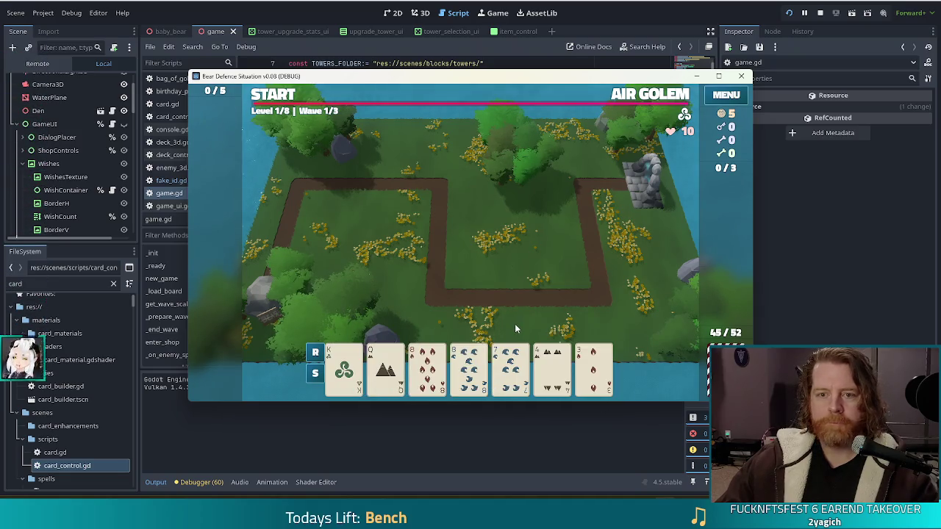
key(F8)
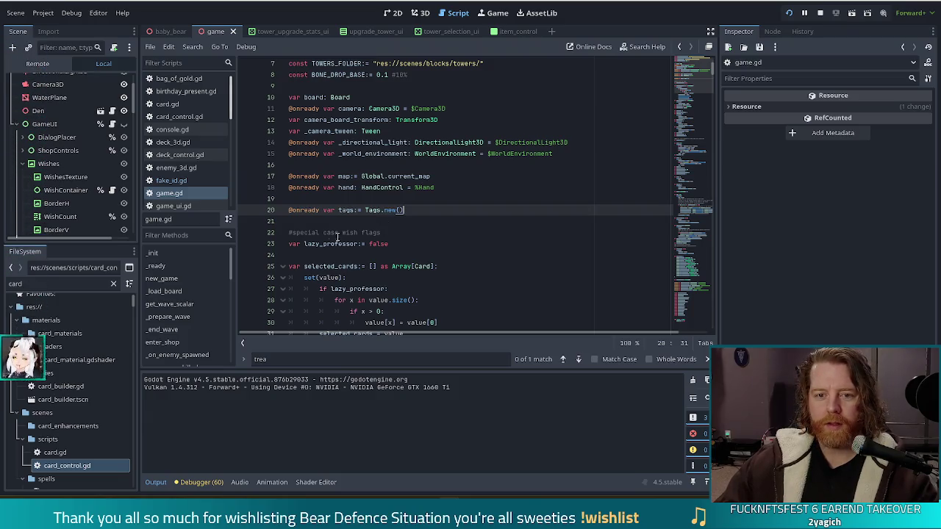
click(338, 176)
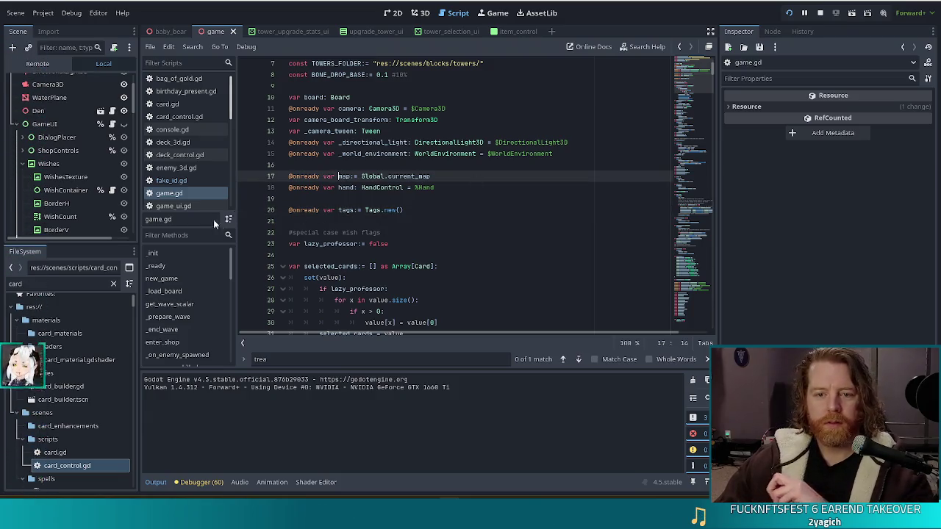
click(407, 187)
scroll(487, 204, up, 2)
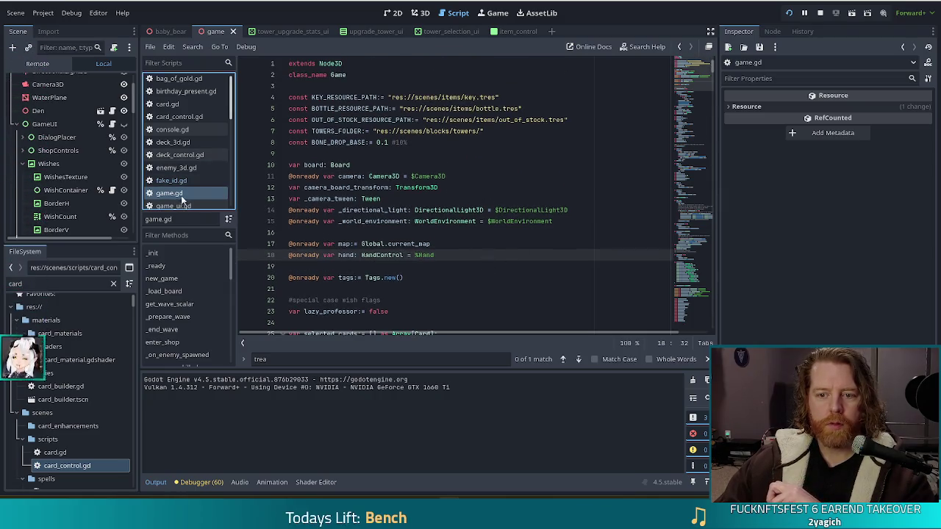
click(363, 199)
scroll(462, 247, down, 2)
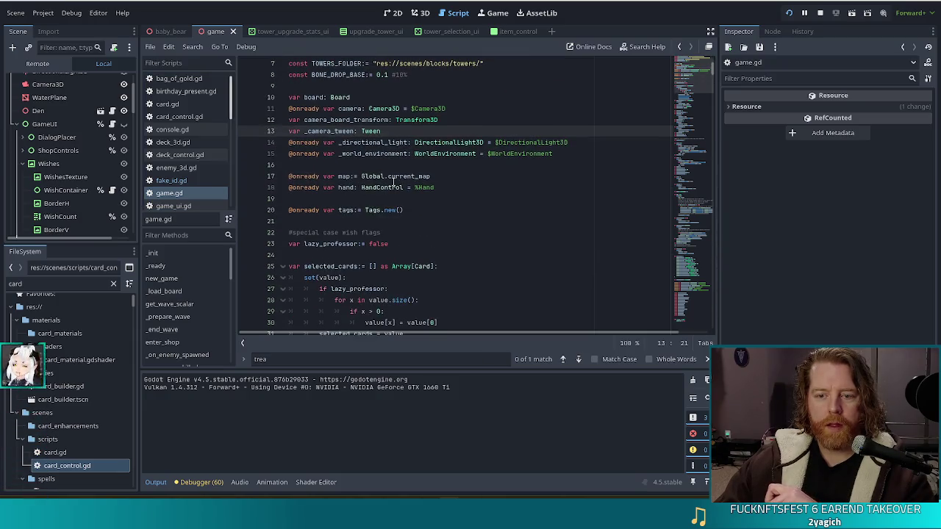
scroll(397, 178, down, 6)
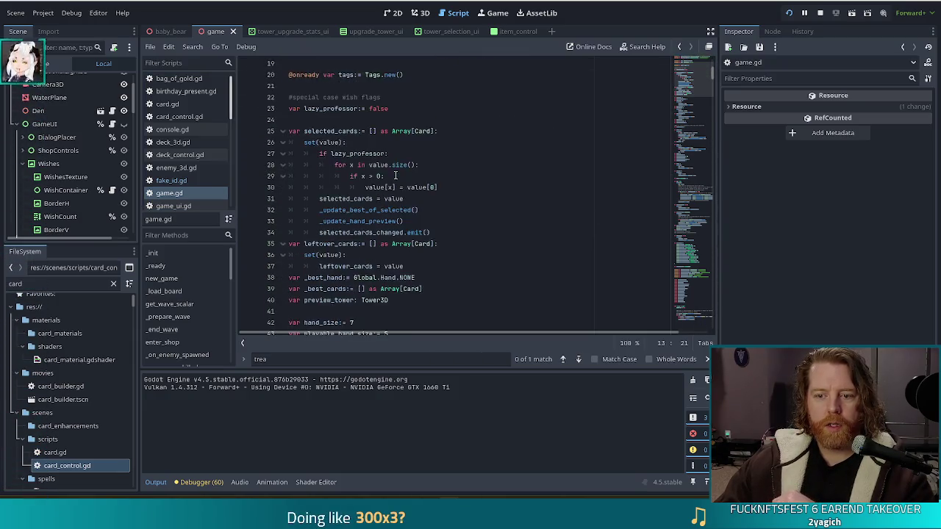
scroll(395, 176, down, 8)
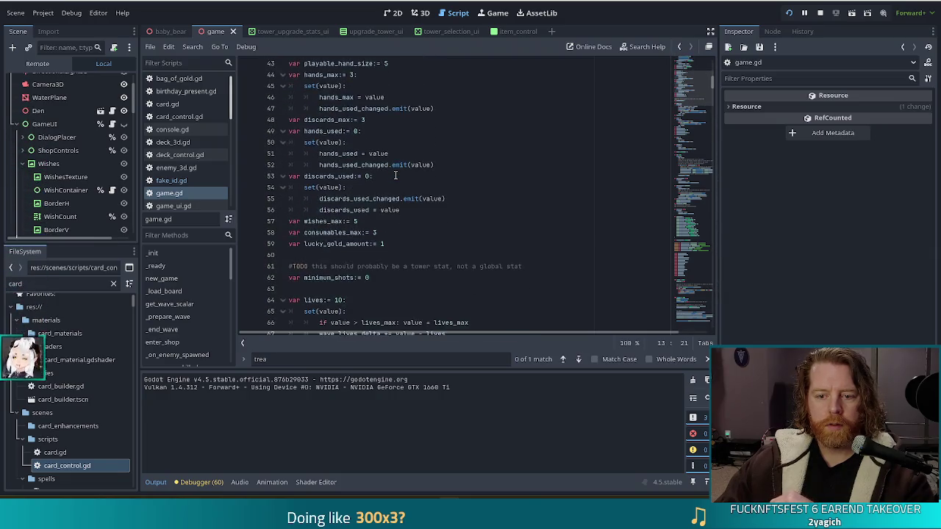
scroll(397, 183, down, 14)
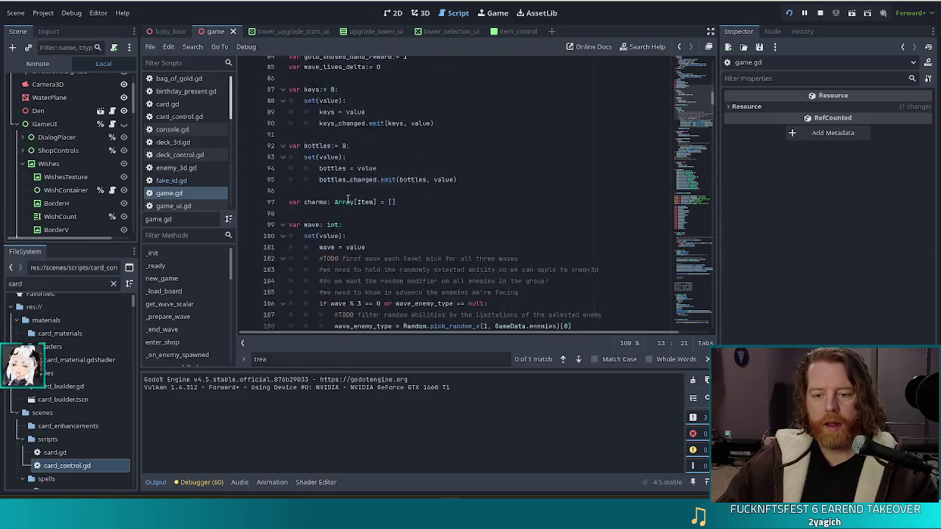
scroll(404, 201, down, 4)
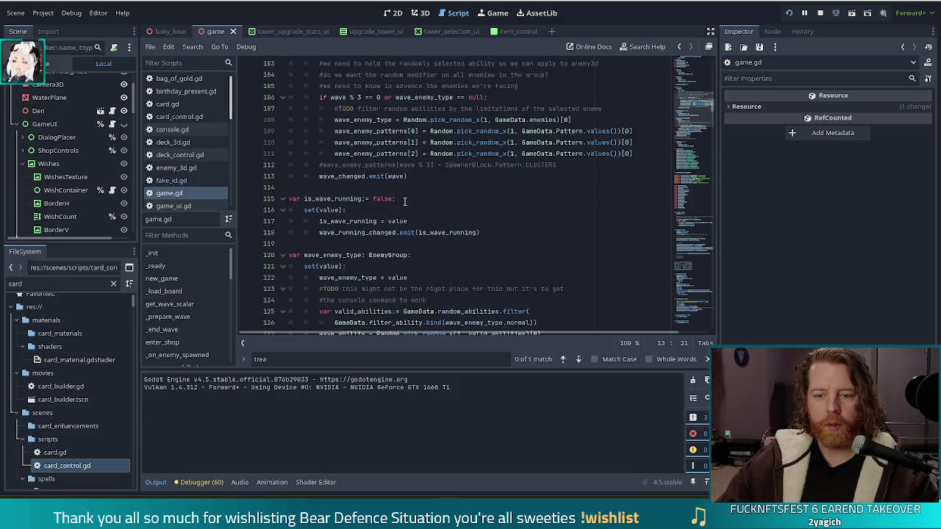